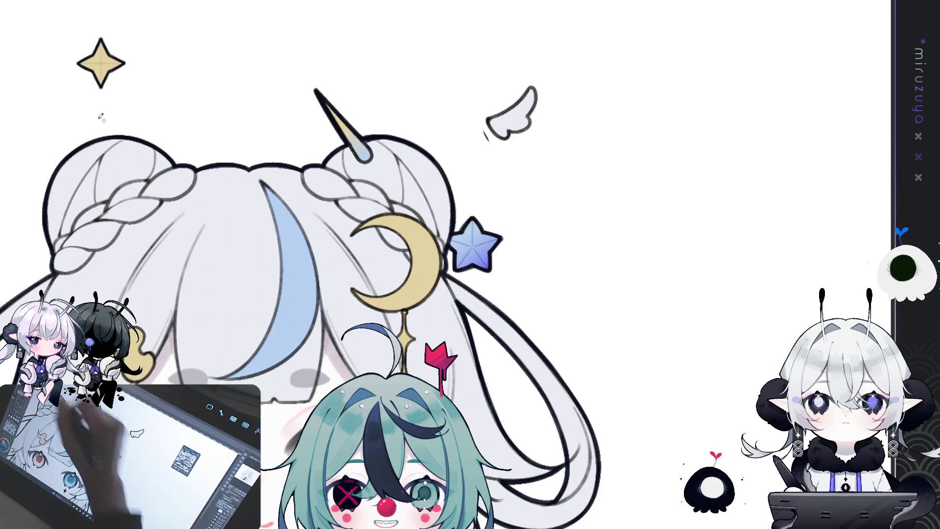
# Restore the black halo strokes and bead dots above the head, then clear the selection.
pyautogui.moveTo(496, 138)
pyautogui.mouseDown()
pyautogui.moveTo(498, 147)
pyautogui.moveTo(476, 156)
pyautogui.mouseUp()
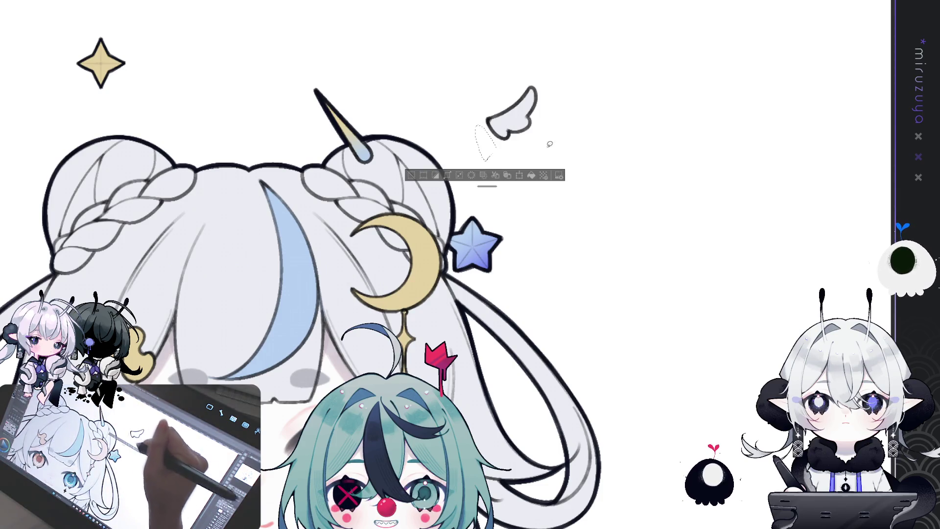
pyautogui.hotkey('ctrl', 'z')
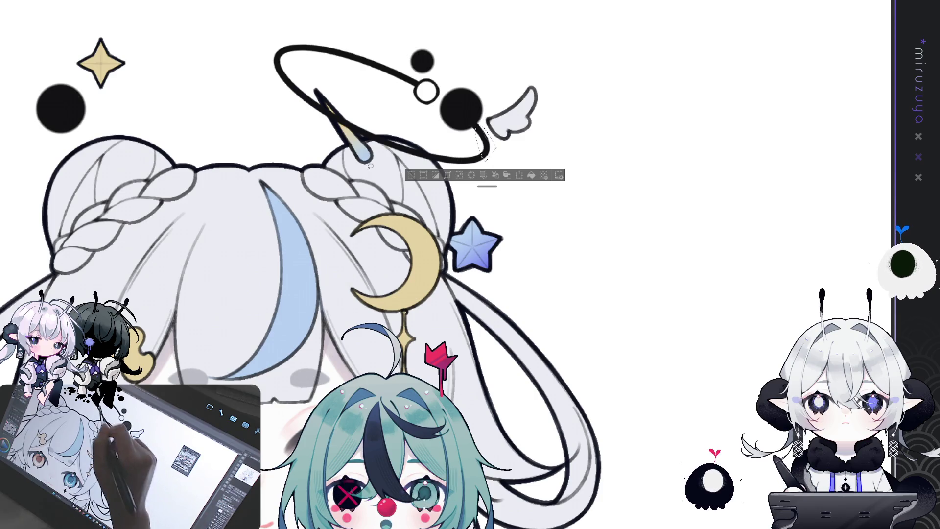
pyautogui.hotkey('ctrl', 'd')
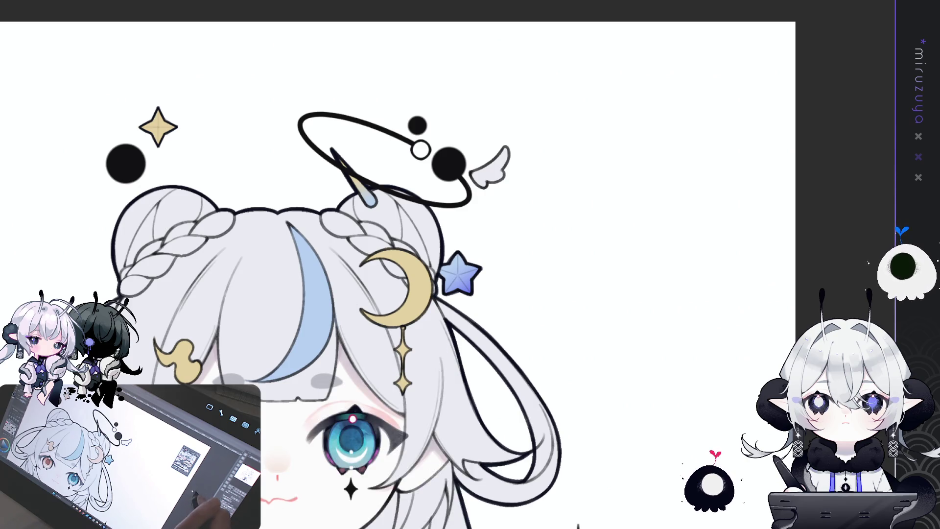
# Transform the selected halo: nudge it slightly lower and tilt it counter-clockwise, then apply.
pyautogui.moveTo(569, 316); pyautogui.dragTo(678, 328)
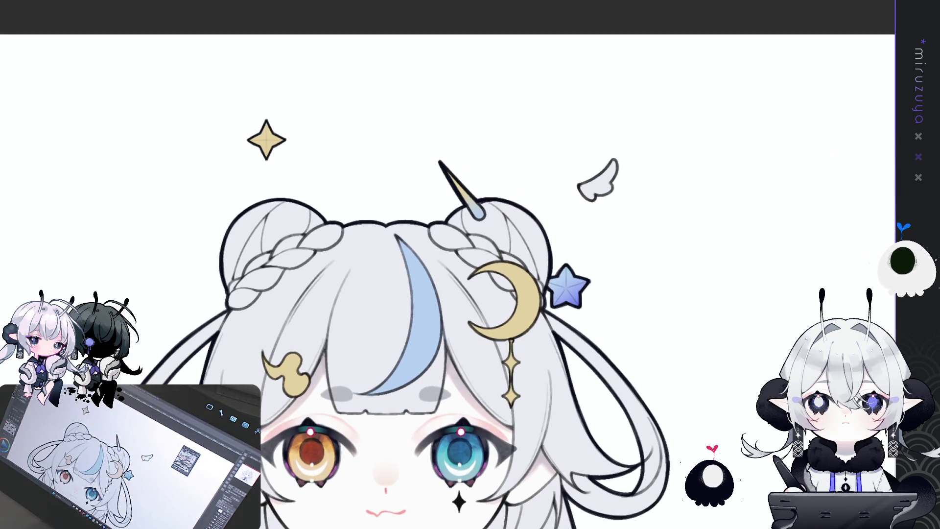
pyautogui.moveTo(584, 230); pyautogui.dragTo(507, 234)
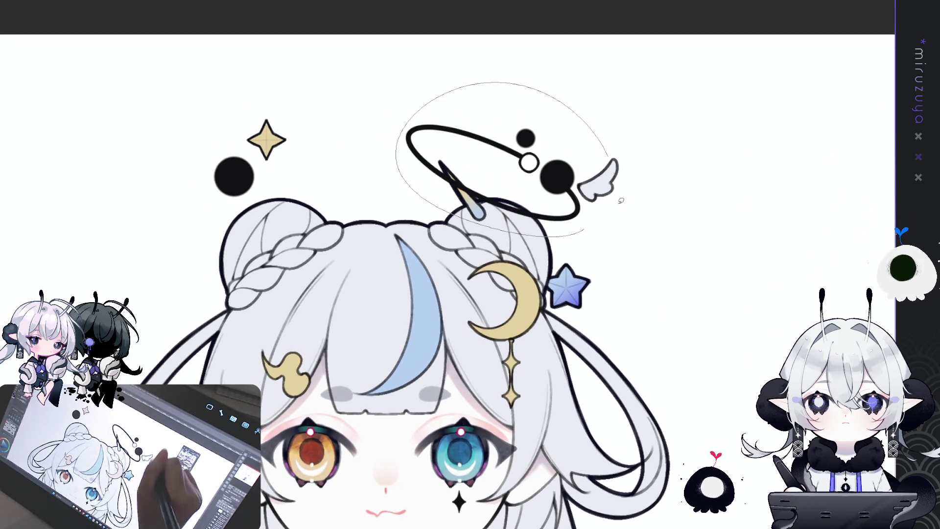
pyautogui.hotkey('ctrl', 't')
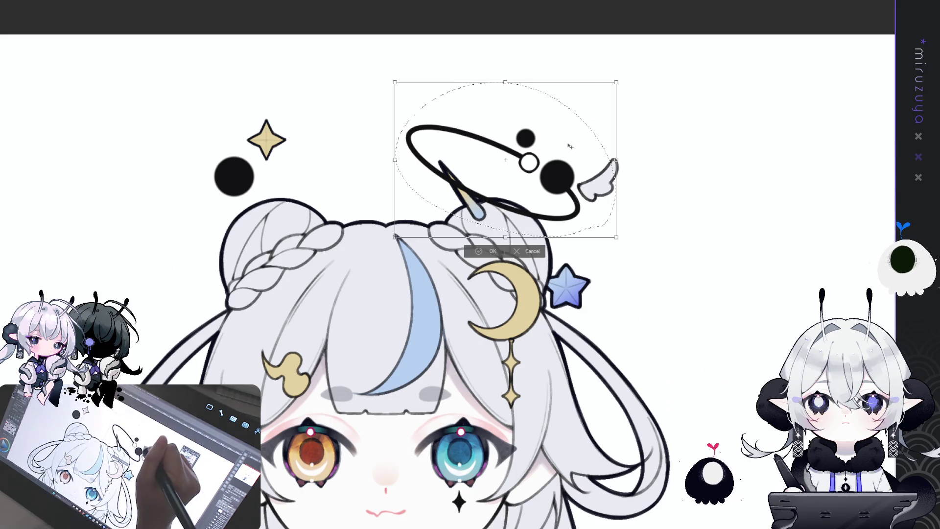
pyautogui.moveTo(574, 148); pyautogui.dragTo(571, 152)
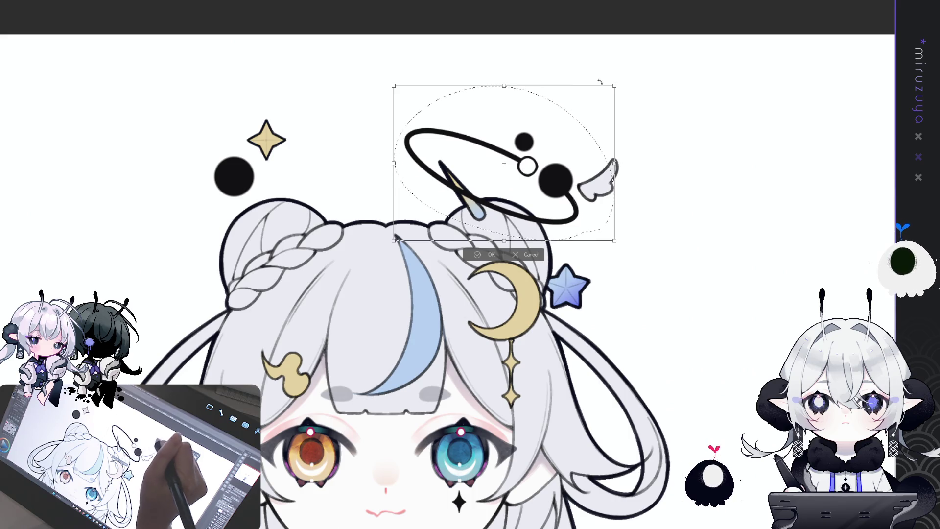
pyautogui.moveTo(622, 73); pyautogui.dragTo(613, 59)
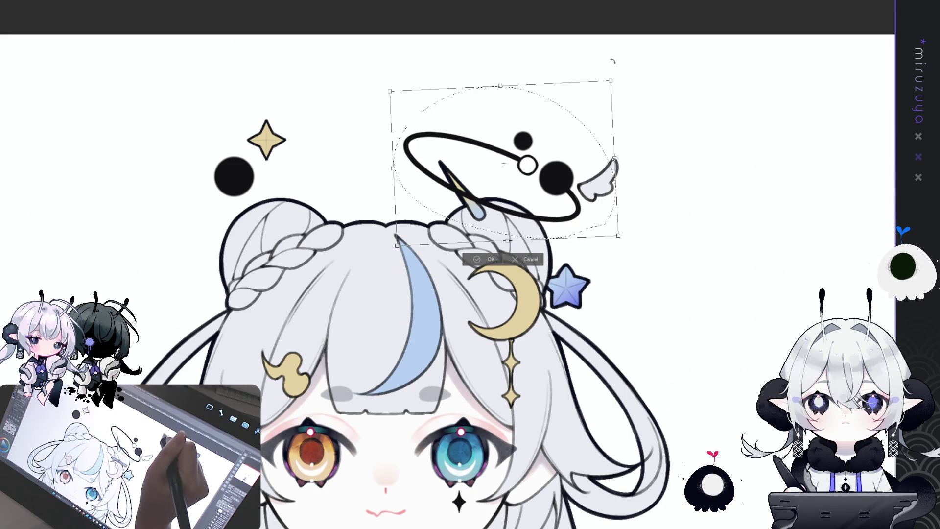
pyautogui.click(485, 259)
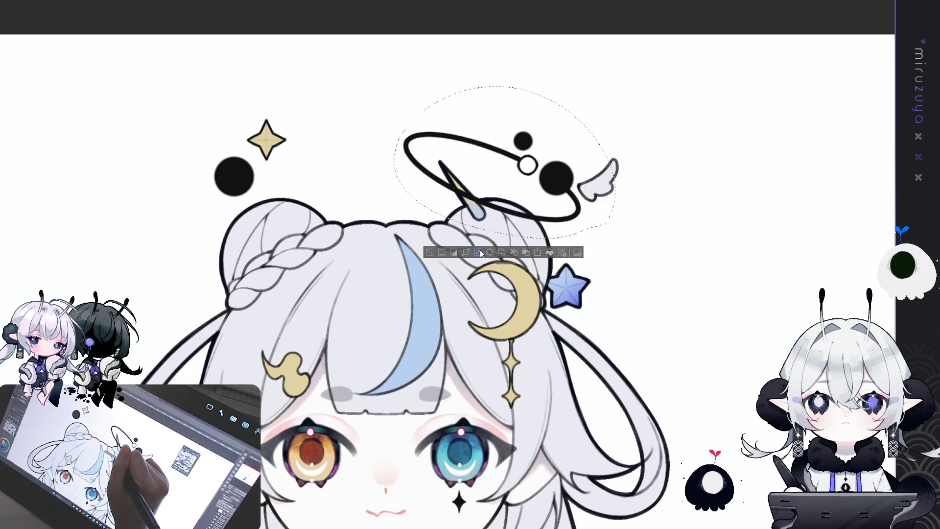
# Clear the halo selection and move the view down to the collar and body.
pyautogui.hotkey('ctrl', 'd')
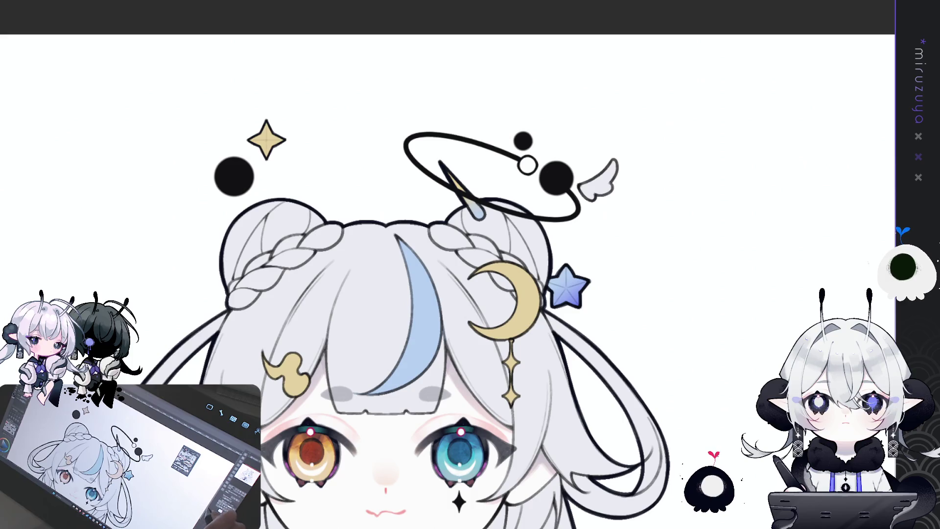
pyautogui.moveTo(787, 392); pyautogui.dragTo(773, 205)
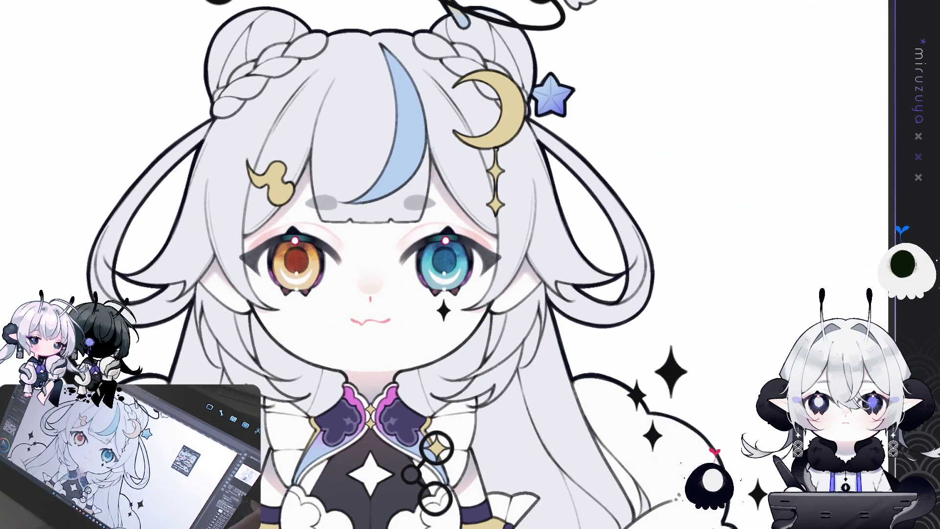
# Fit the canvas and show the hidden braid and outline line-art layer again.
pyautogui.hotkey('ctrl', '0')
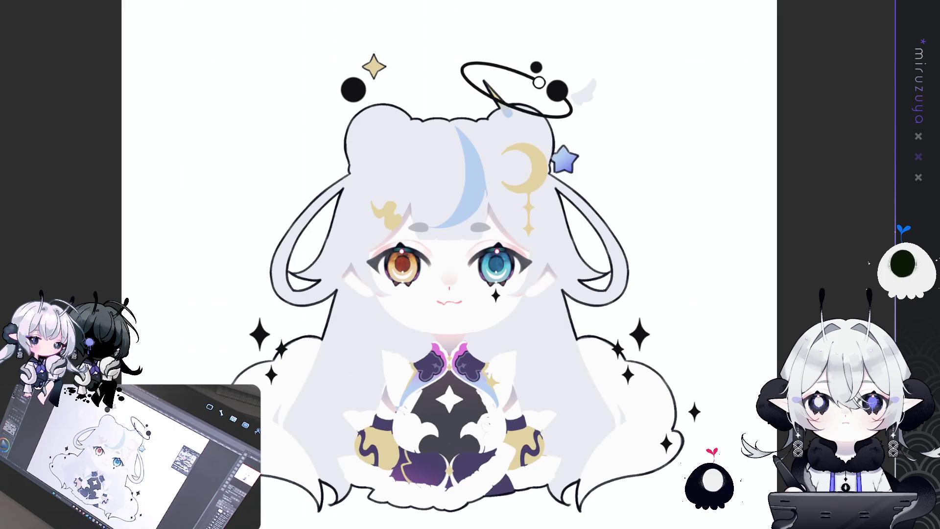
pyautogui.moveTo(538, 322); pyautogui.dragTo(519, 308)
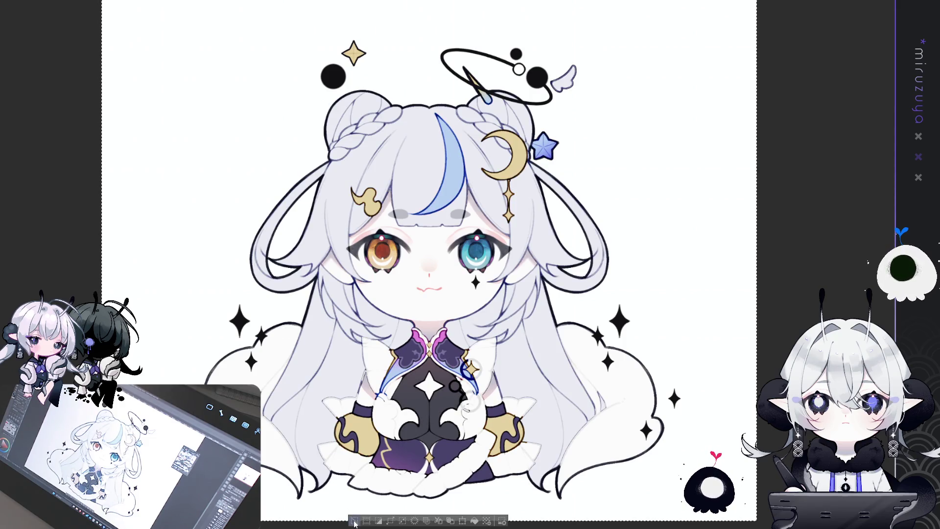
# Deselect via the selection launcher bar beneath the canvas.
pyautogui.click(354, 521)
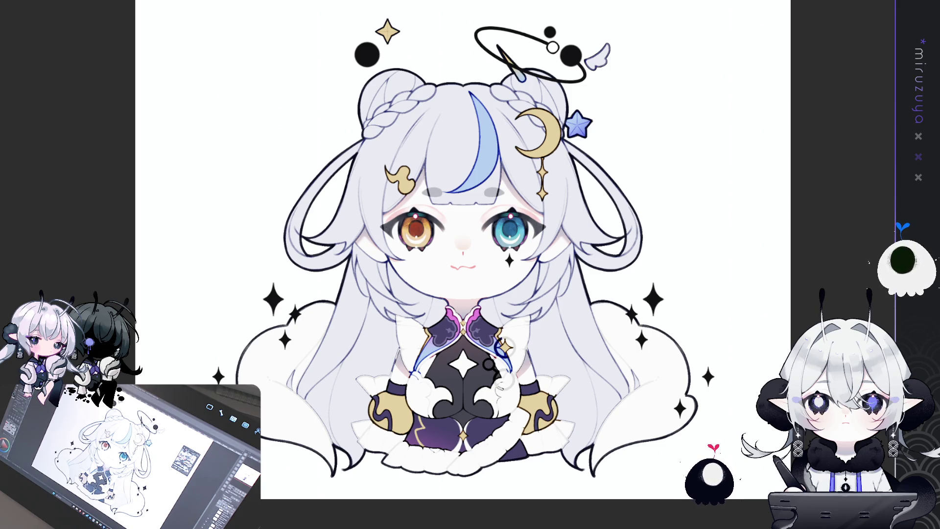
# Brush grey shadow strokes under both sides of the bangs and lighten them.
pyautogui.moveTo(494, 192); pyautogui.dragTo(432, 193)
pyautogui.scroll(2, 449, 271)
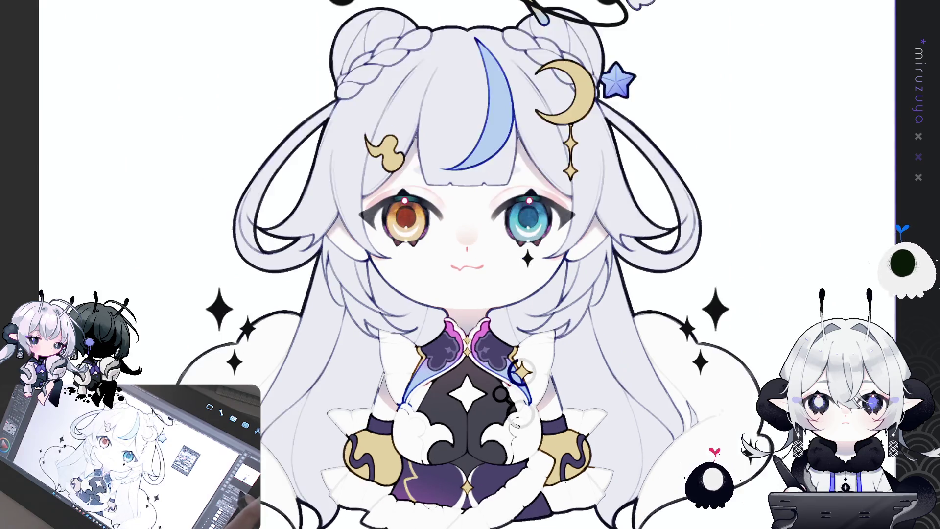
pyautogui.scroll(2, 448, 271)
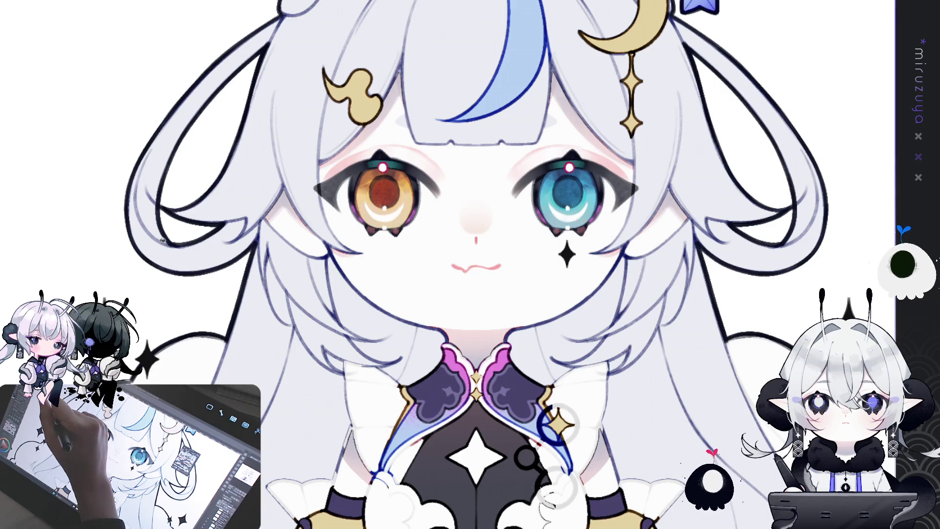
pyautogui.moveTo(396, 120); pyautogui.dragTo(435, 119)
pyautogui.moveTo(519, 120); pyautogui.dragTo(557, 120)
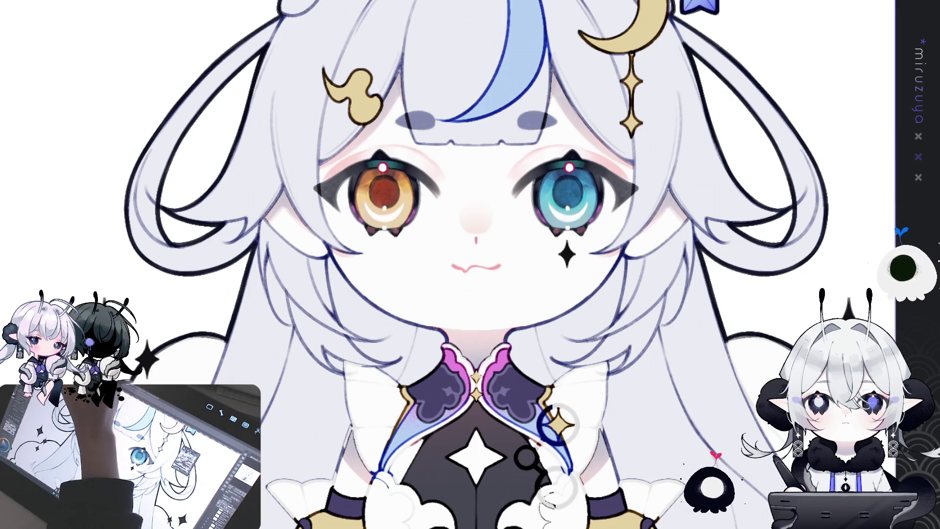
pyautogui.hotkey('ctrl', 'z')
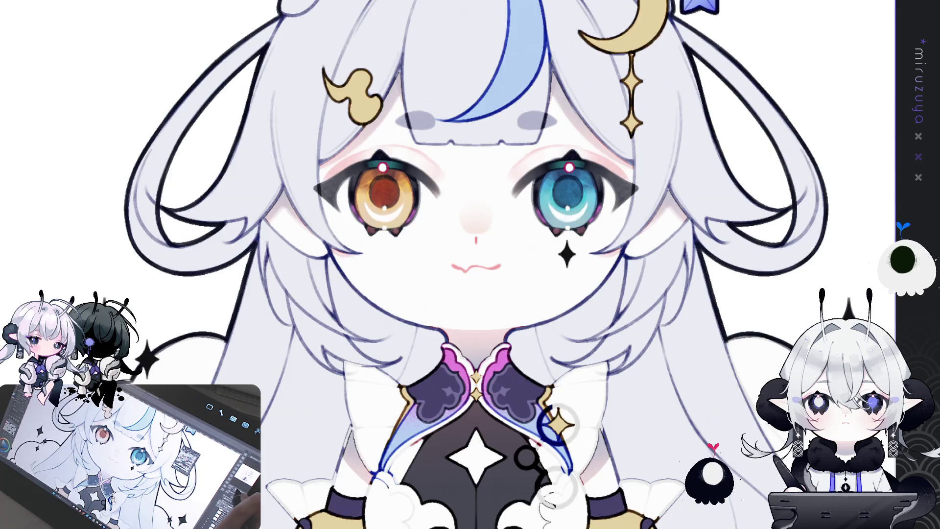
# Fit the whole illustration in view and recentre it slightly.
pyautogui.hotkey('ctrl', '0')
pyautogui.moveTo(461, 235); pyautogui.dragTo(441, 245)
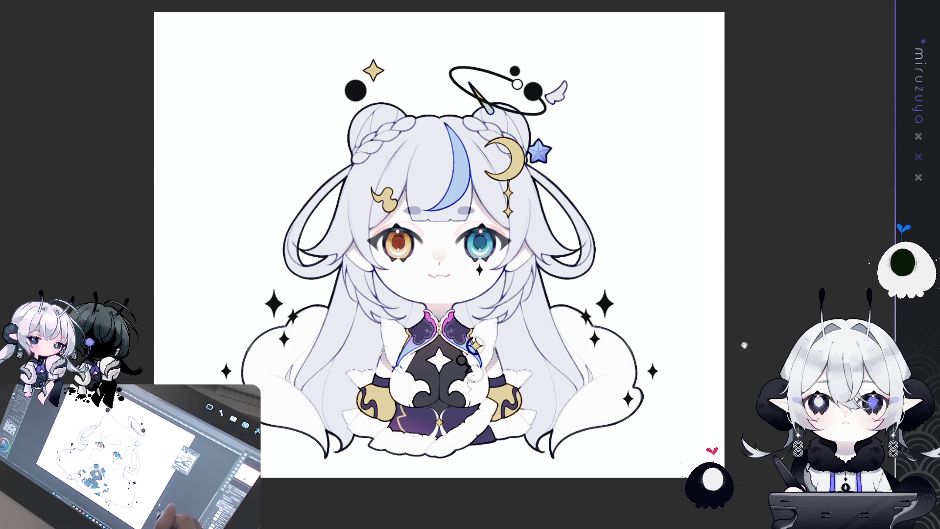
pyautogui.scroll(2, 471, 264)
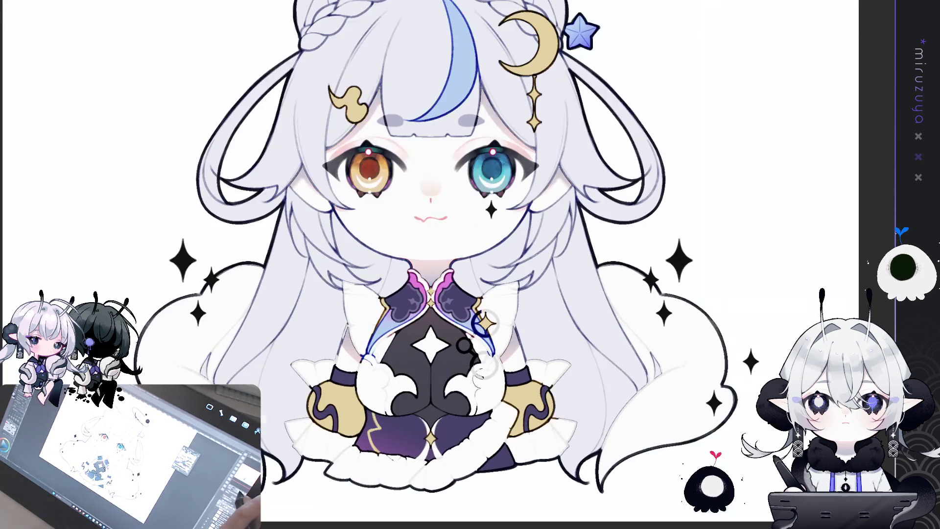
pyautogui.scroll(2, 470, 265)
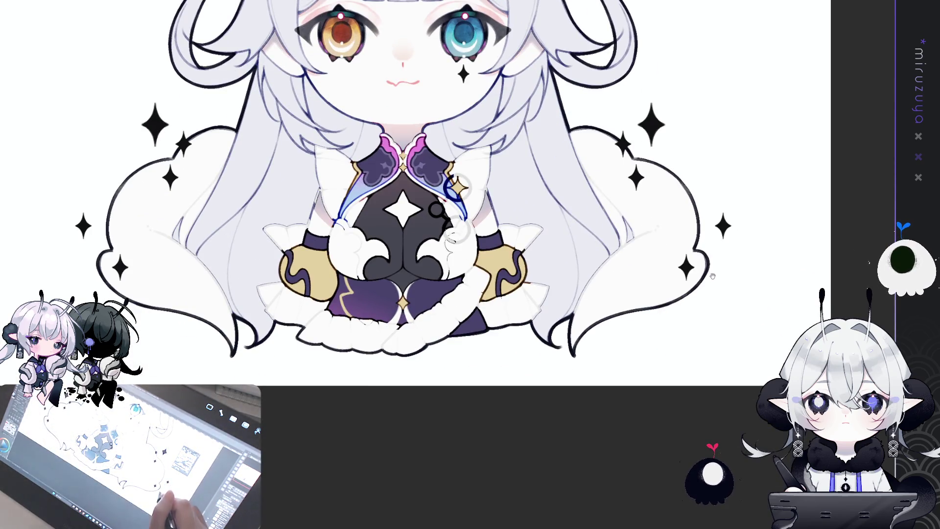
pyautogui.scroll(1, 470, 206)
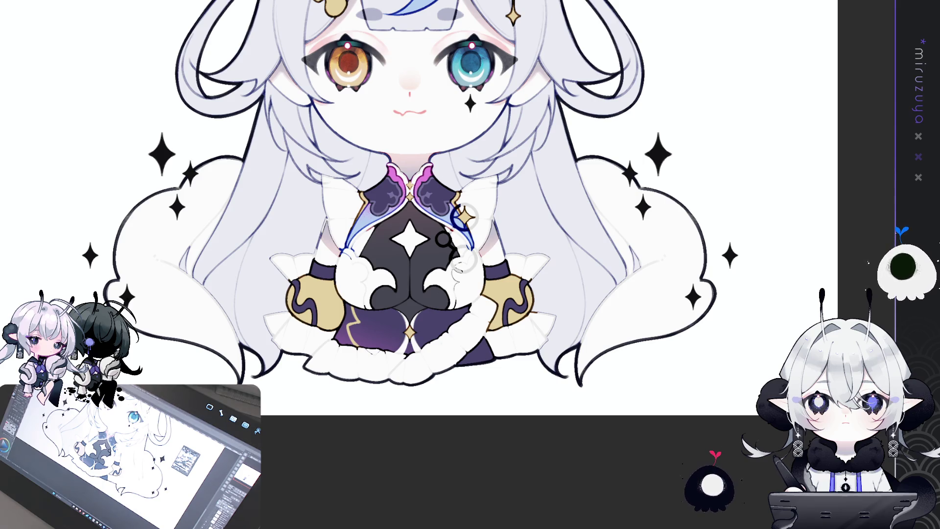
pyautogui.scroll(5, 411, 264)
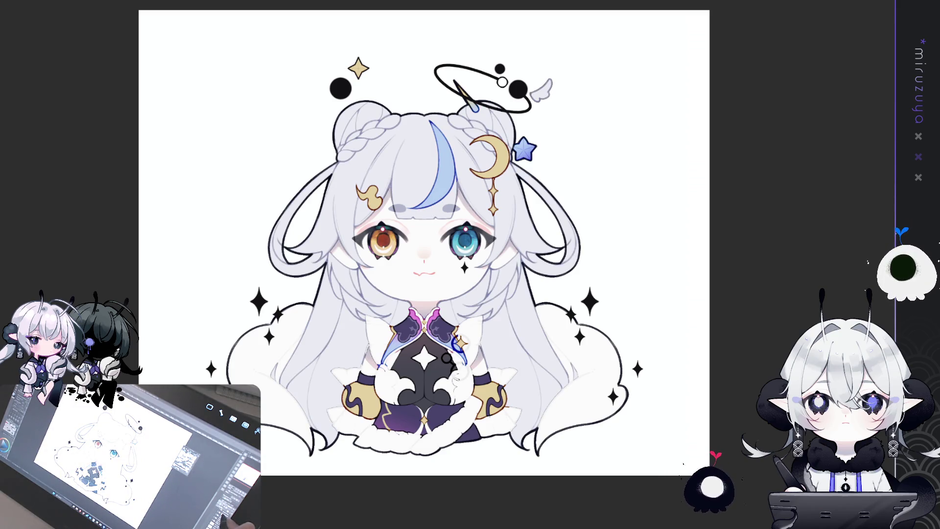
# Draw a blue arc on the chest ring and, after comparing versions, keep it with the darker linework.
pyautogui.hotkey('ctrl', '+')
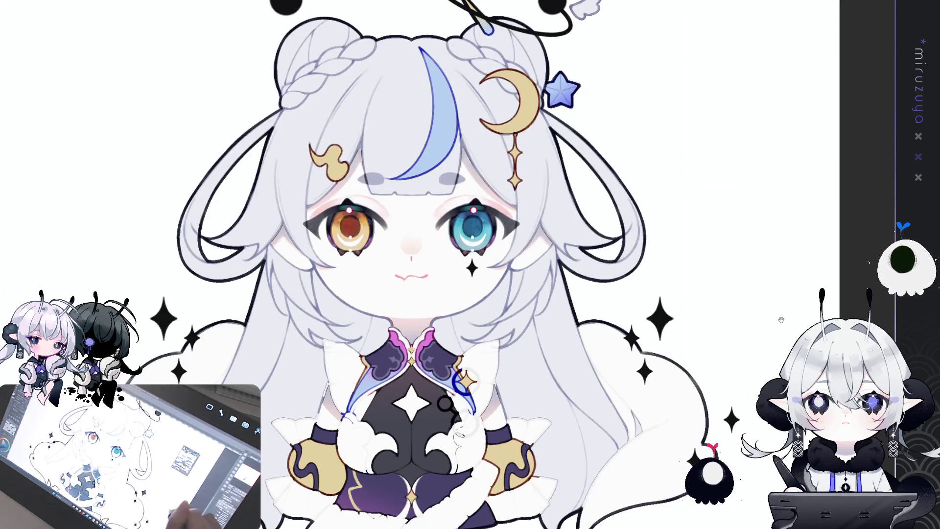
pyautogui.hotkey('ctrl', '-')
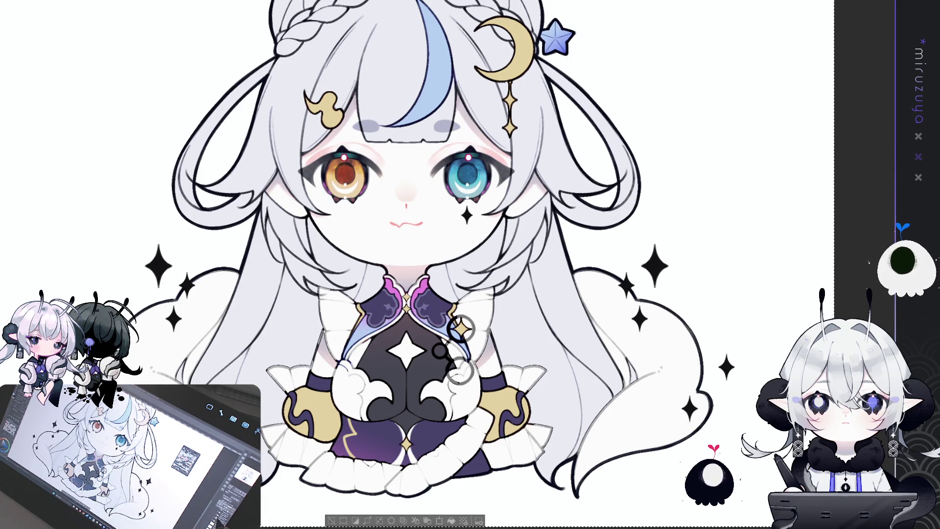
pyautogui.moveTo(448, 317); pyautogui.dragTo(464, 339)
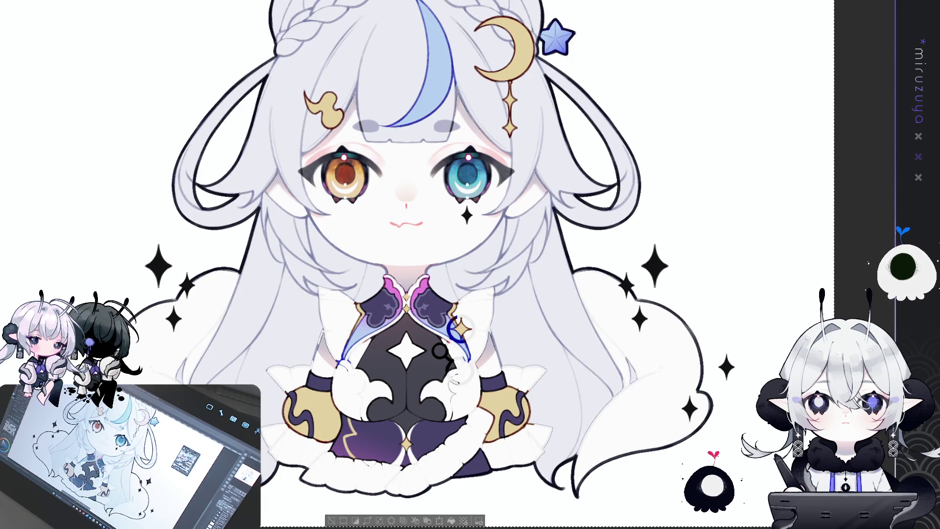
pyautogui.hotkey('ctrl', 'z')
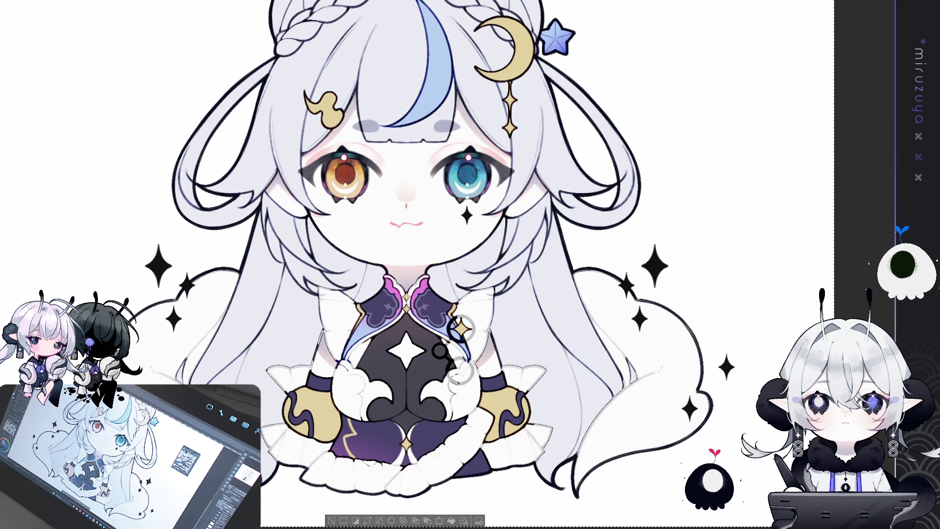
pyautogui.hotkey('ctrl', 'y')
pyautogui.hotkey('ctrl', 'y')
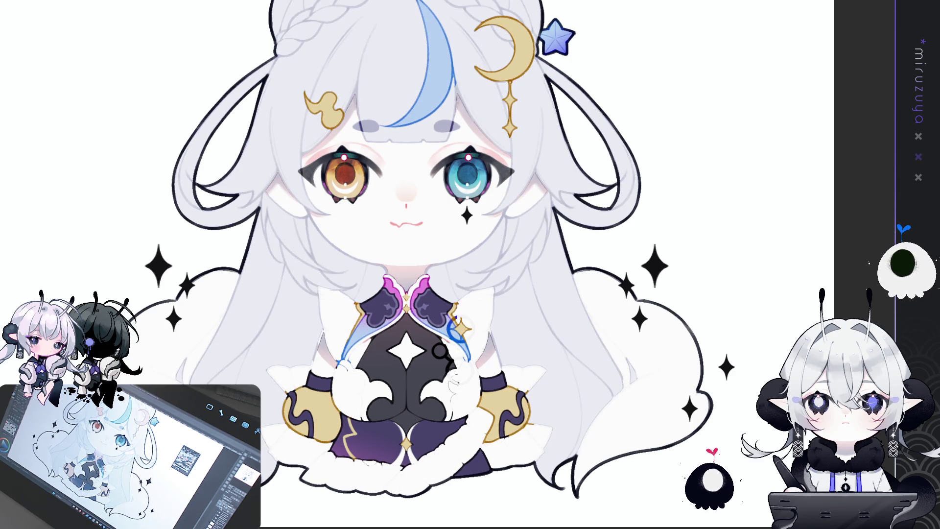
pyautogui.hotkey('ctrl', 'z')
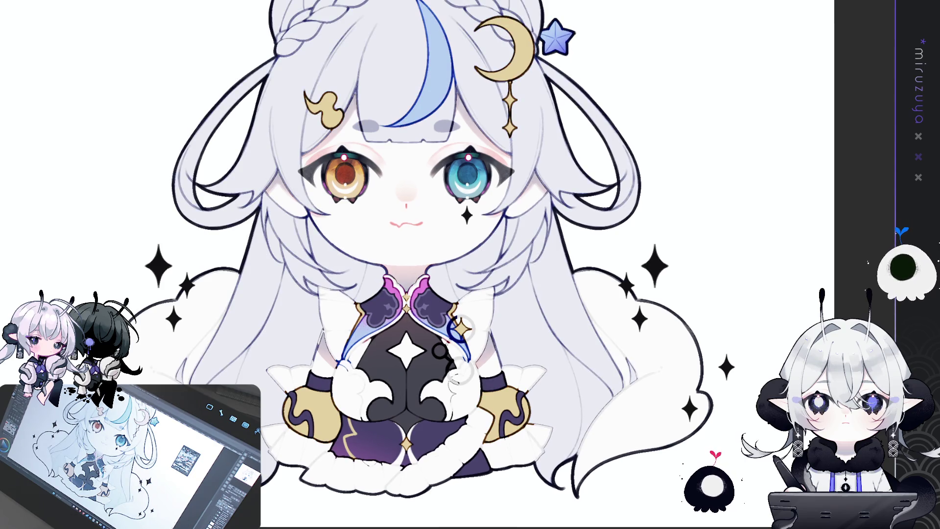
# Show a vertical centre guide running down the canvas.
pyautogui.moveTo(459, 364); pyautogui.dragTo(455, 351)
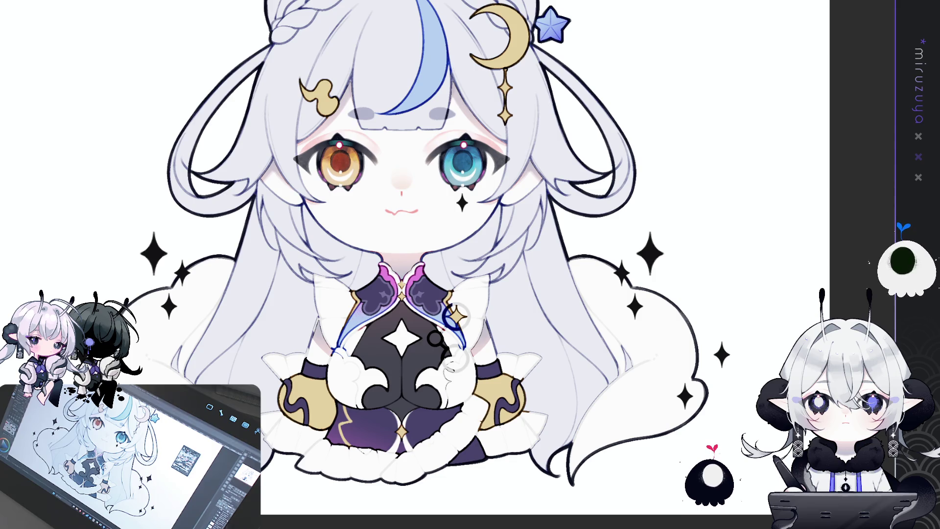
pyautogui.hotkey('ctrl', 'r')
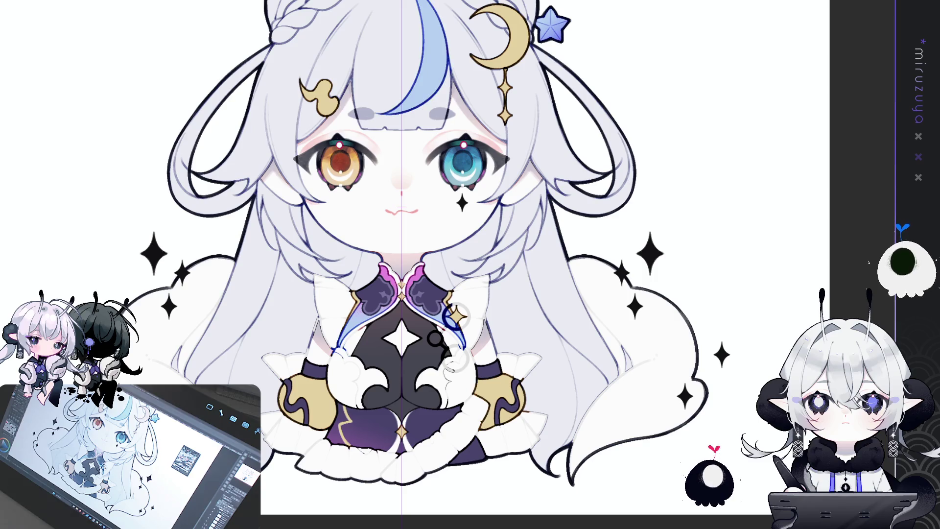
# Sketch back-hair strokes along the lower-right locks and under the chin with the figure area selected.
pyautogui.moveTo(321, 239); pyautogui.dragTo(280, 202)
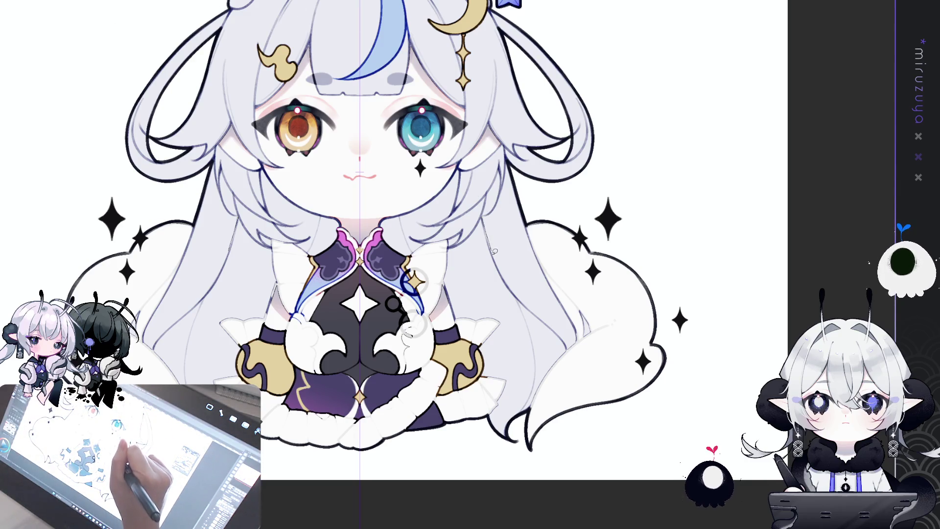
pyautogui.moveTo(569, 351); pyautogui.dragTo(545, 425)
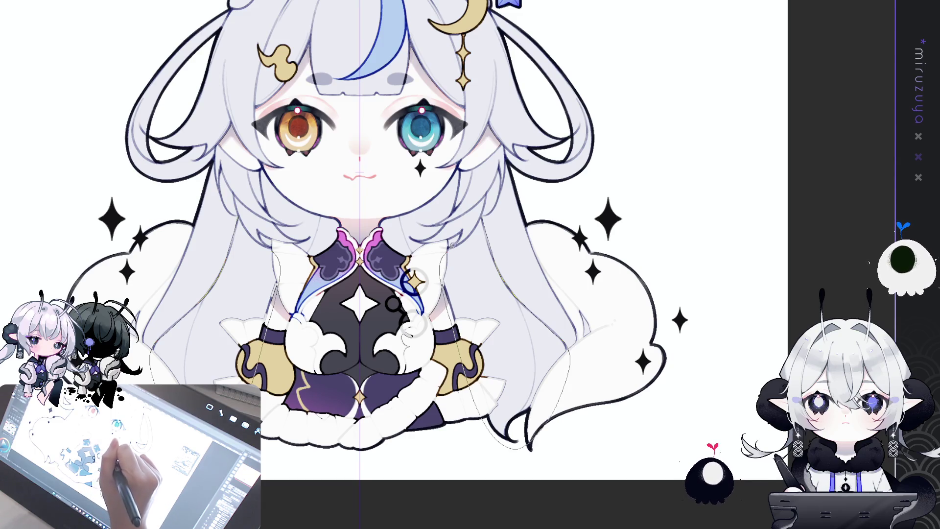
pyautogui.hotkey('ctrl', 'a')
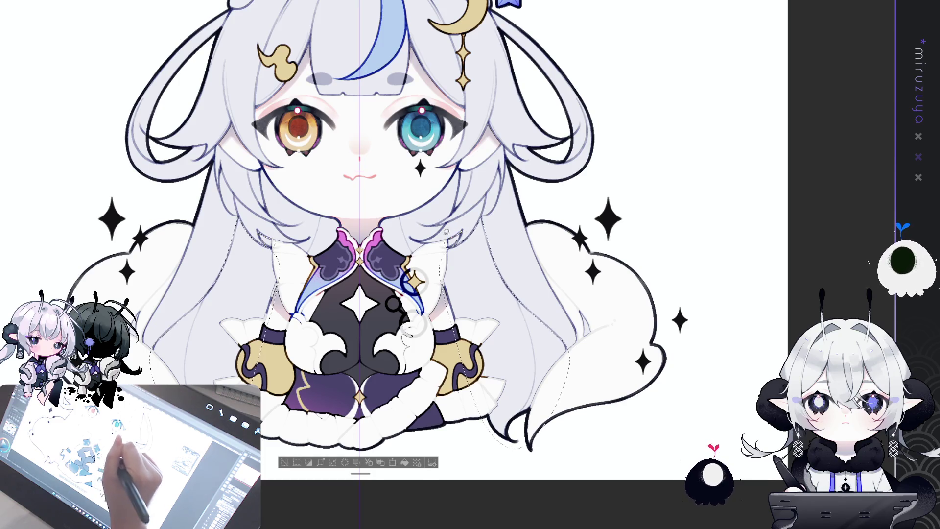
pyautogui.moveTo(289, 179); pyautogui.dragTo(439, 175)
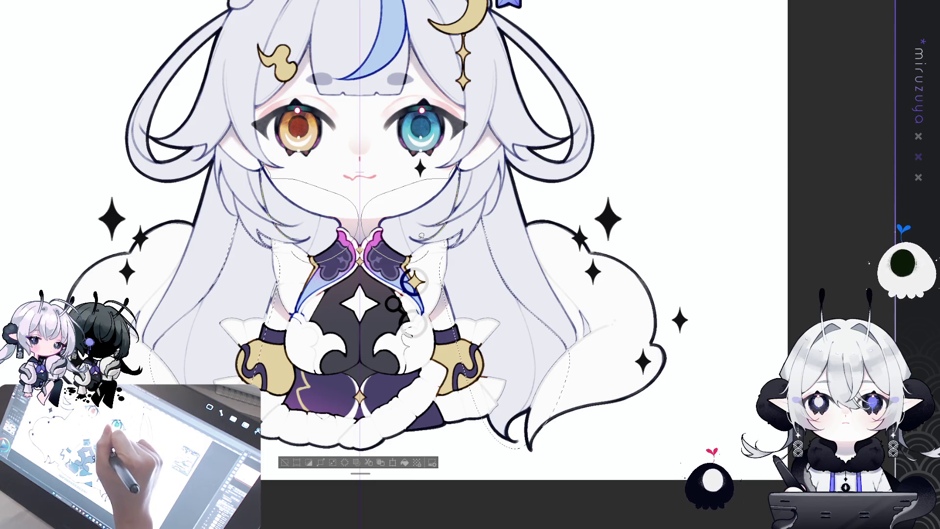
pyautogui.moveTo(371, 198); pyautogui.dragTo(450, 177)
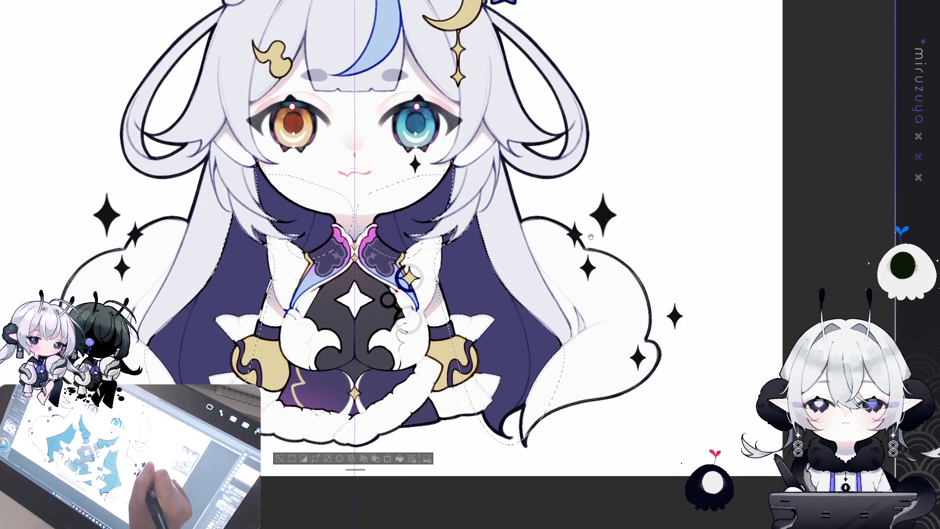
# Deselect the back hair, then zoom and rotate around the chest and face before resetting the view.
pyautogui.hotkey('ctrl', 'd')
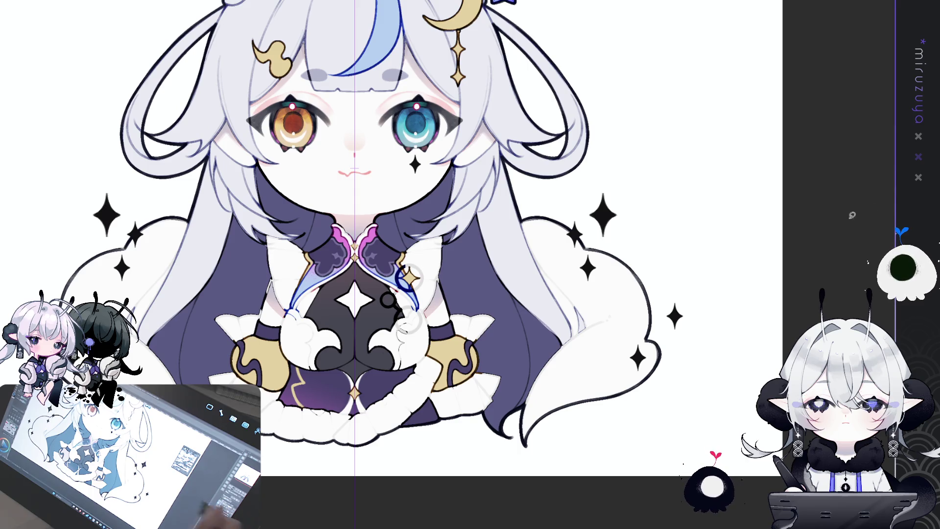
pyautogui.hotkey('ctrl', '+')
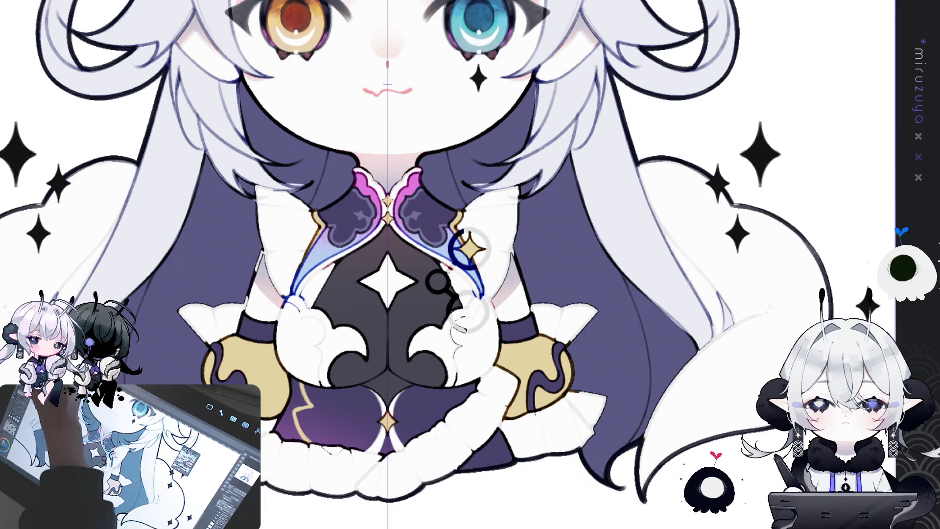
pyautogui.press('-')
pyautogui.press('-')
pyautogui.press('-')
pyautogui.moveTo(443, 82); pyautogui.dragTo(395, 185)
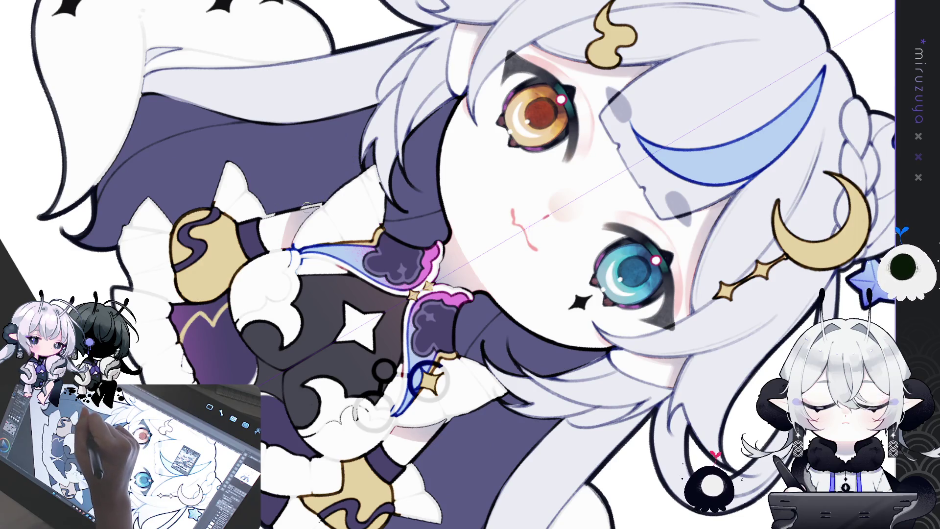
pyautogui.moveTo(328, 196); pyautogui.dragTo(349, 214)
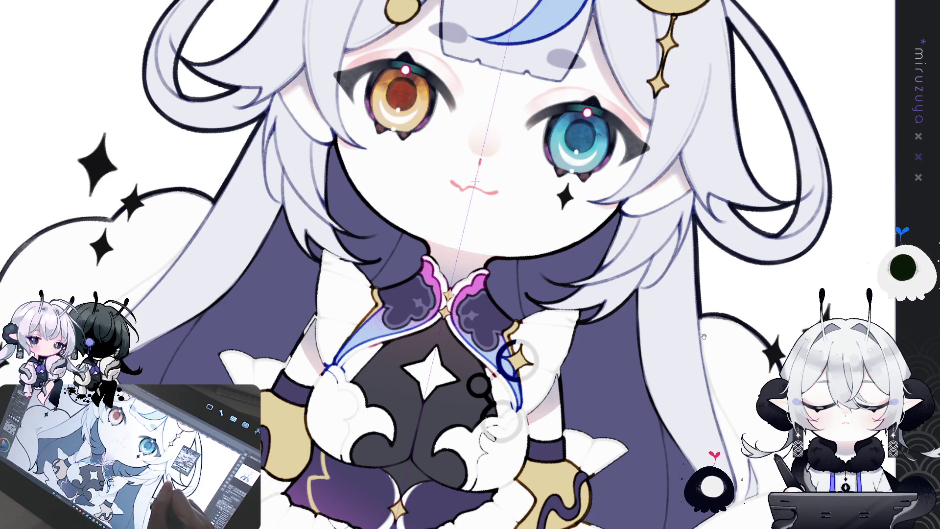
pyautogui.scroll(-5, 610, 232)
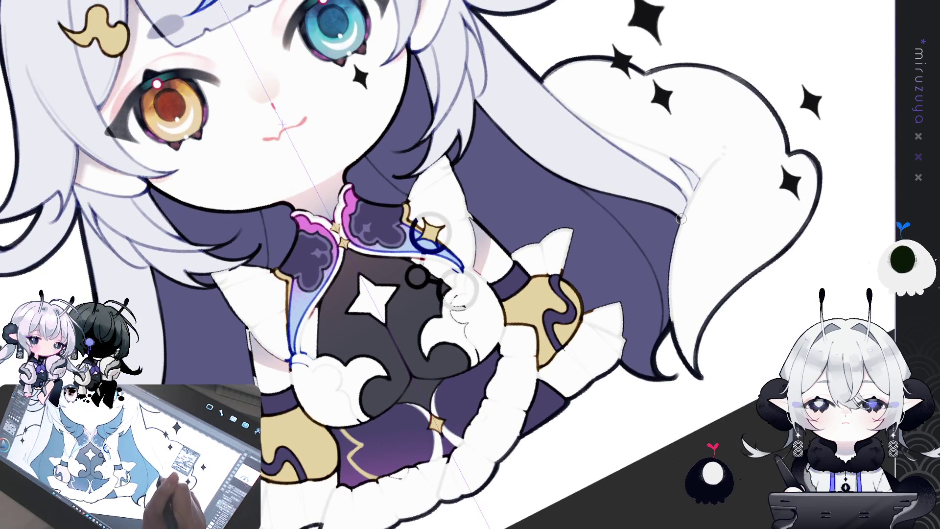
pyautogui.hotkey('ctrl', '0')
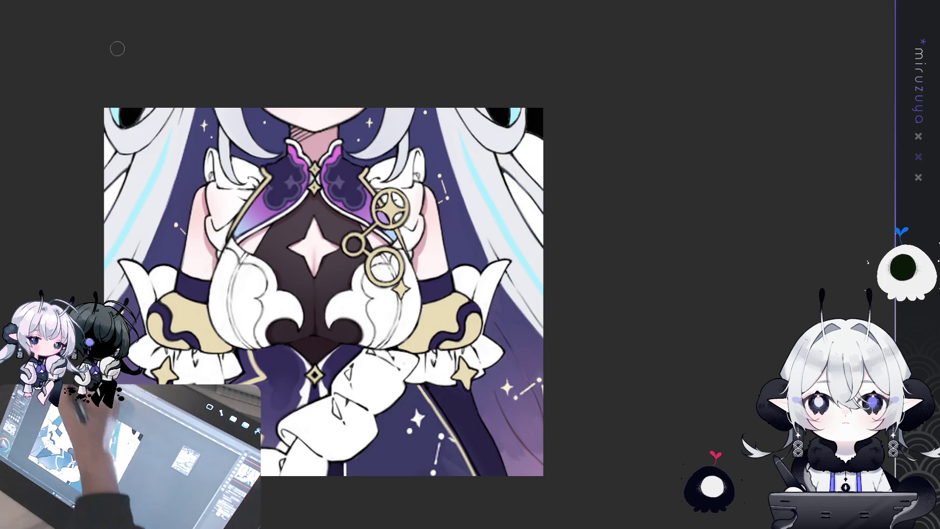
# Zoom out over the lower body and reset the rotated view upright while checking the back-hair gradient.
pyautogui.hotkey('ctrl', '0')
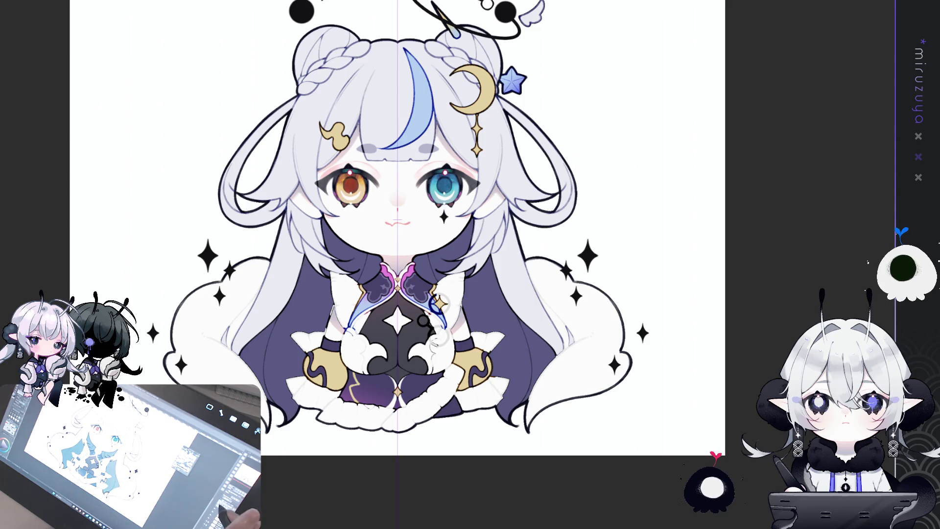
pyautogui.moveTo(319, 257); pyautogui.dragTo(319, 179)
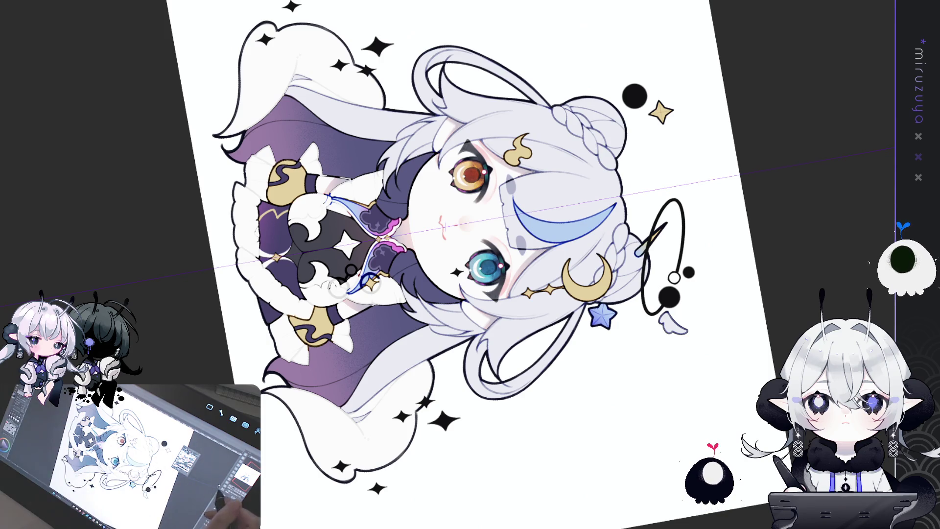
pyautogui.hotkey('ctrl', '0')
pyautogui.scroll(-3, 404, 264)
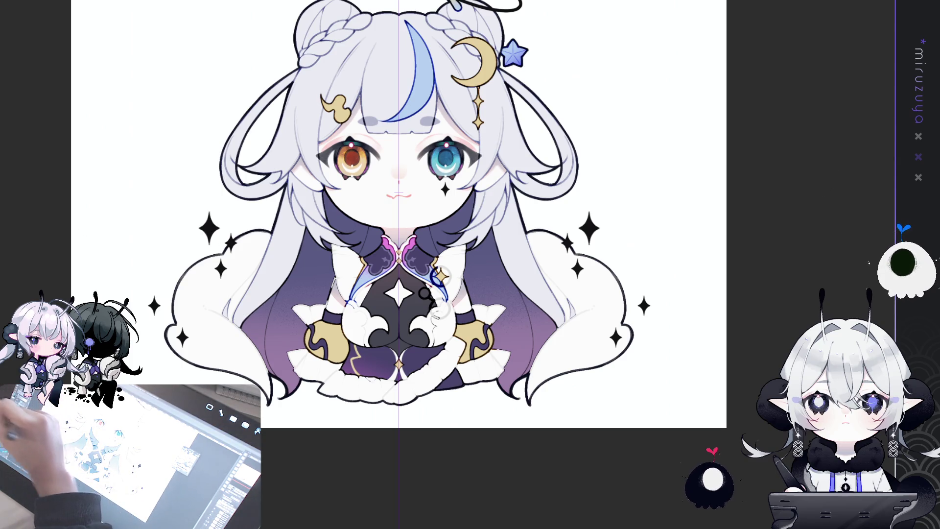
pyautogui.hotkey('ctrl', '-')
pyautogui.hotkey('ctrl', '-')
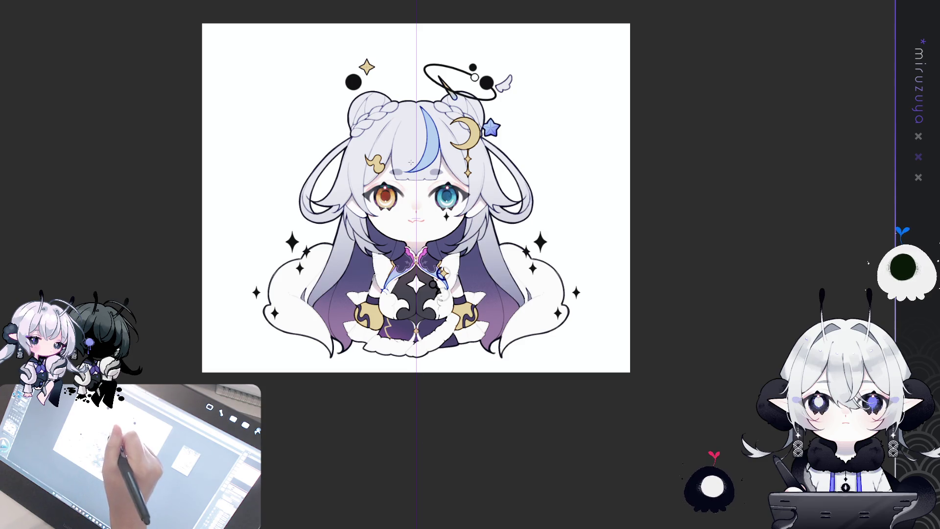
pyautogui.moveTo(421, 191)
pyautogui.mouseDown()
pyautogui.moveTo(483, 446)
pyautogui.moveTo(387, 431)
pyautogui.mouseUp()
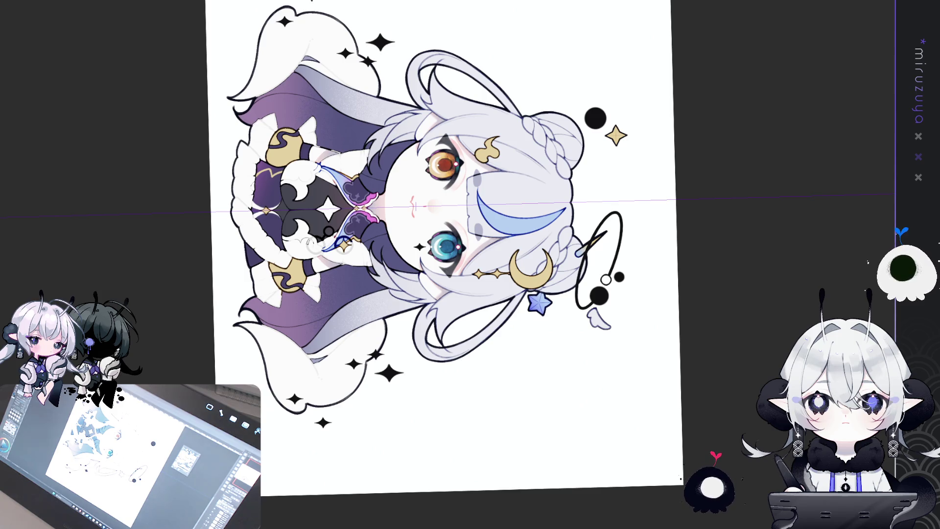
pyautogui.hotkey('ctrl', '0')
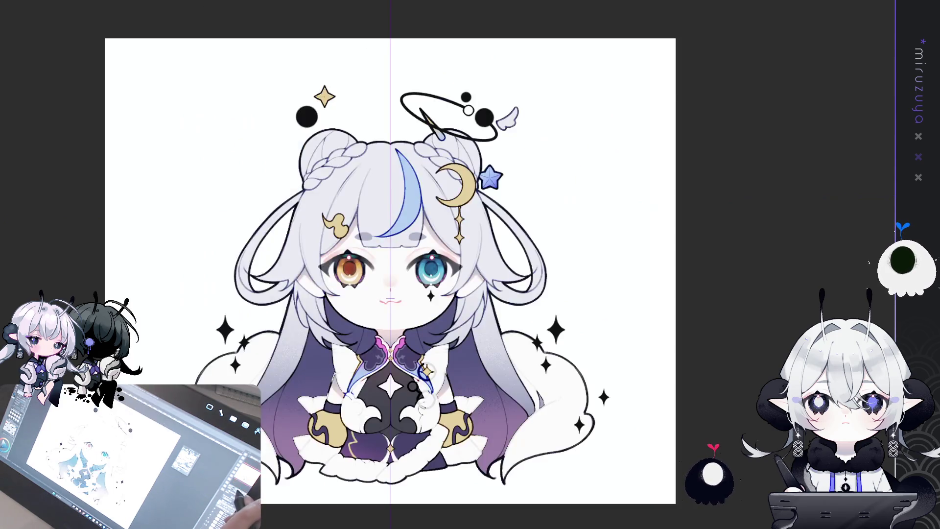
pyautogui.scroll(2, 447, 266)
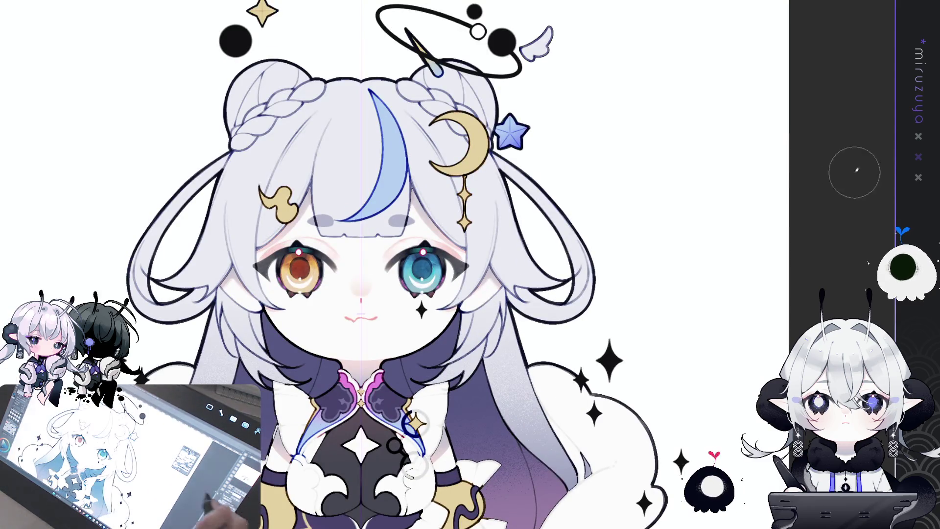
pyautogui.moveTo(646, 218); pyautogui.dragTo(692, 176)
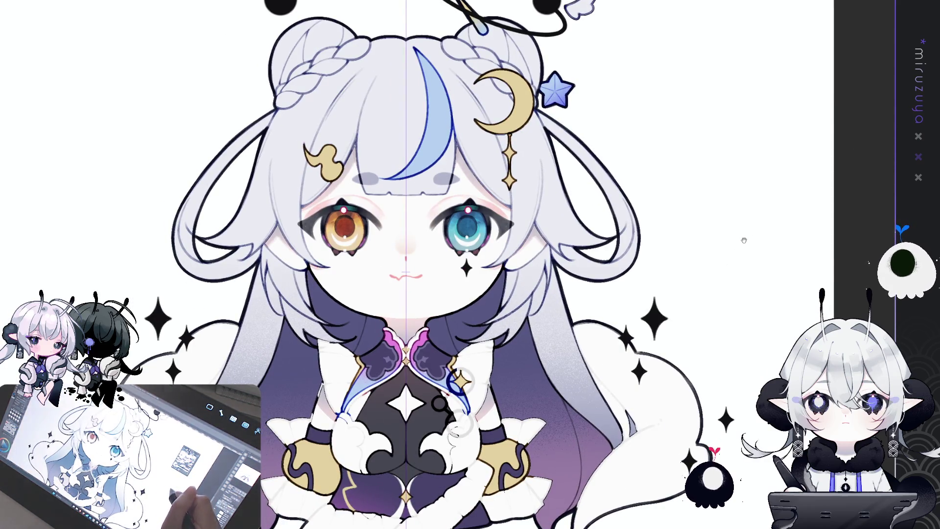
pyautogui.moveTo(739, 220)
pyautogui.mouseDown()
pyautogui.moveTo(710, 281)
pyautogui.moveTo(747, 230)
pyautogui.mouseUp()
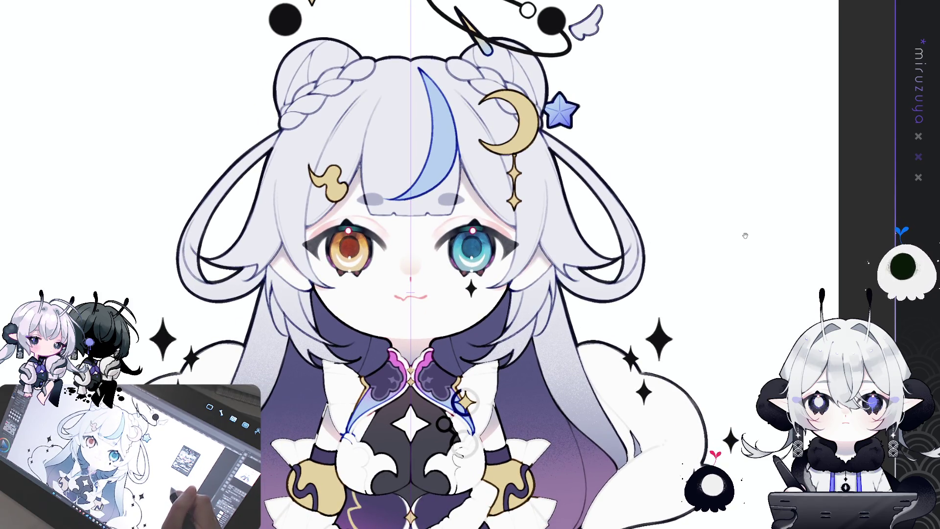
pyautogui.moveTo(744, 236); pyautogui.dragTo(738, 49)
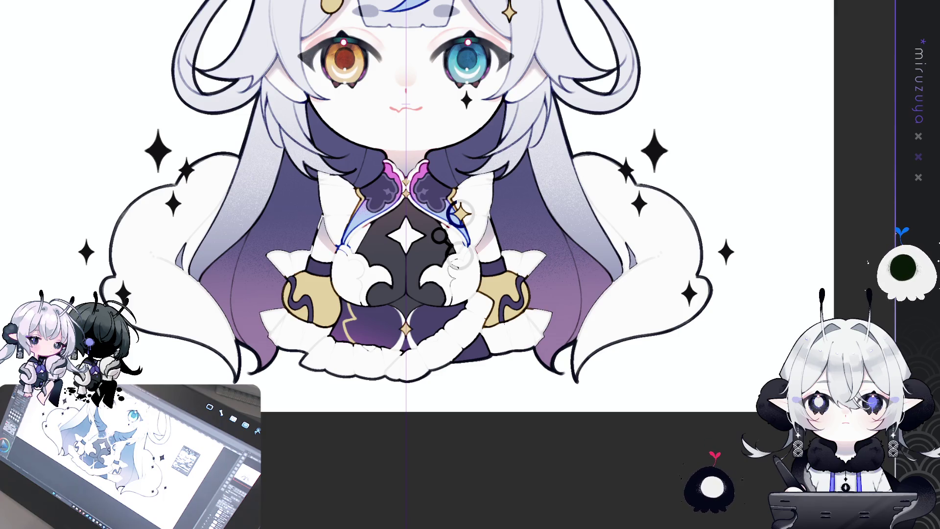
pyautogui.scroll(-2, 430, 206)
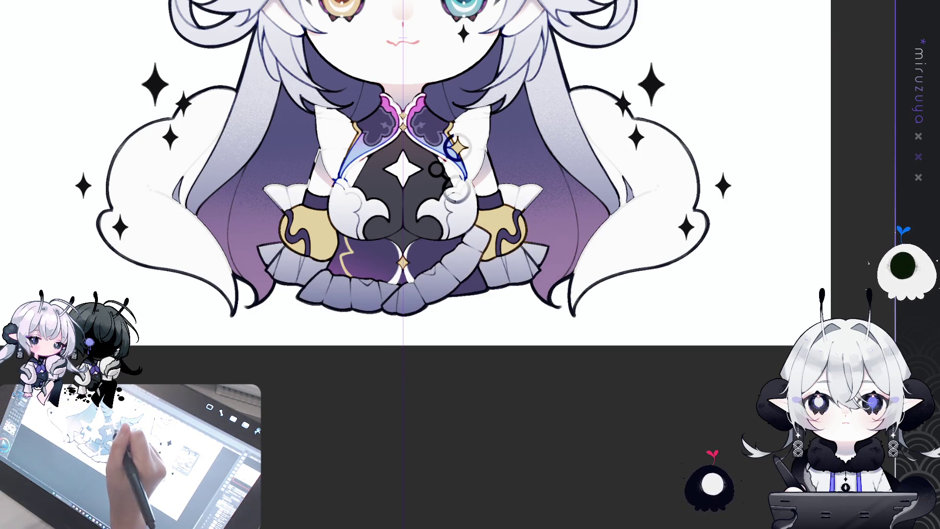
# Compare the fur trim with and without its grey-purple gradient, keep it, and check the drawing sideways before resetting.
pyautogui.hotkey('ctrl', 'z')
pyautogui.hotkey('ctrl', 'y')
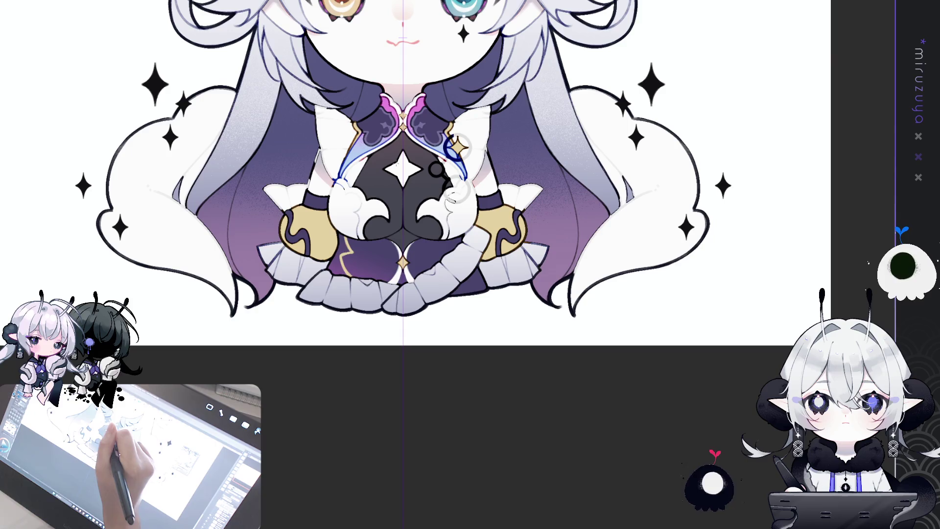
pyautogui.moveTo(404, 177); pyautogui.dragTo(471, 264)
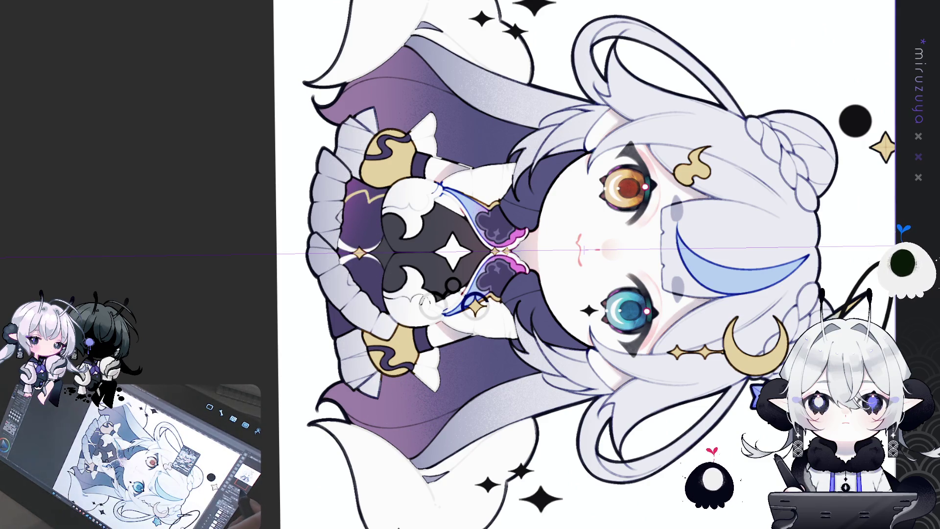
pyautogui.hotkey('ctrl', '0')
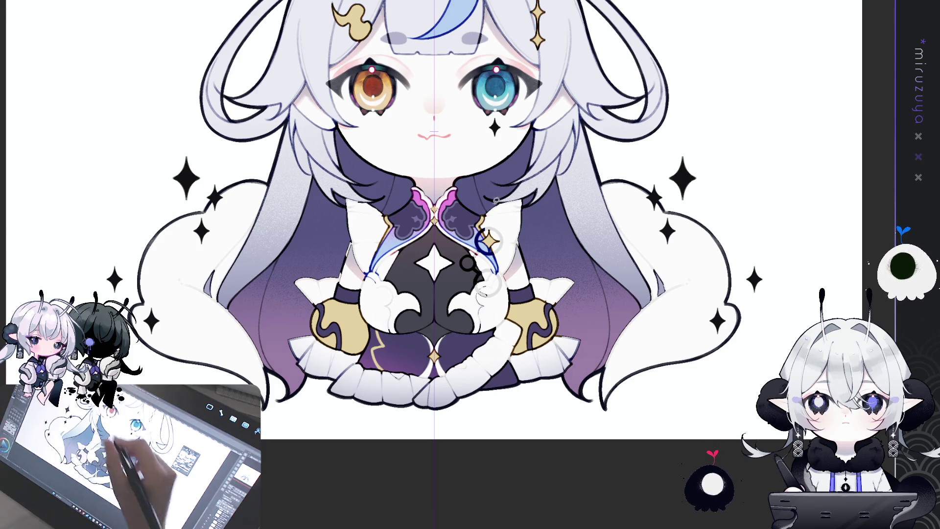
# Select the sleeves and chest area in turn for grey airbrush shading, clearing and restoring the selection.
pyautogui.keyDown('ctrl'); pyautogui.click(155, 174); pyautogui.keyUp('ctrl')
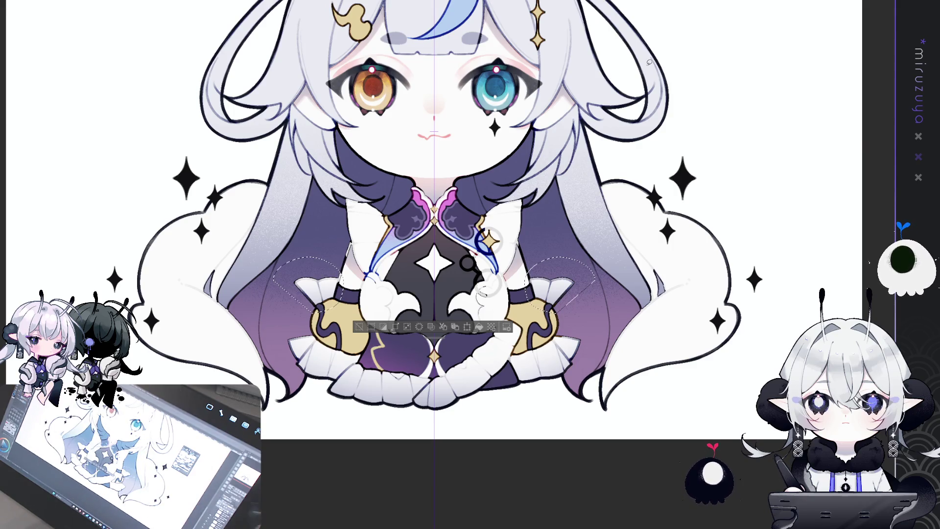
pyautogui.hotkey('ctrl', 'd')
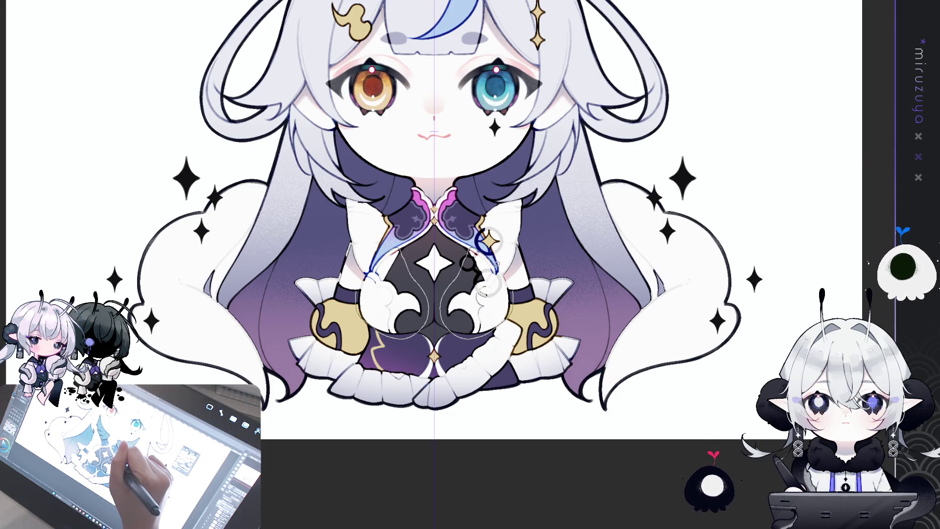
pyautogui.moveTo(470, 243); pyautogui.dragTo(463, 247)
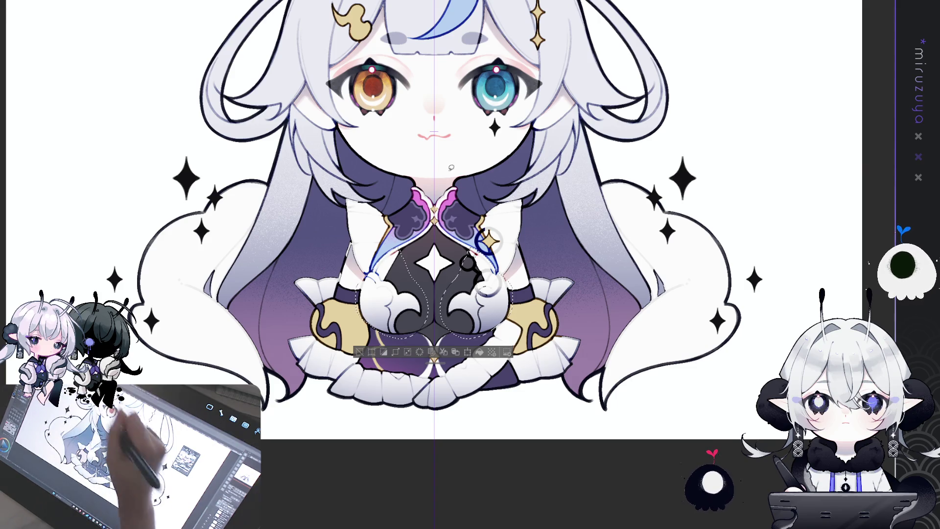
pyautogui.hotkey('ctrl', 'd')
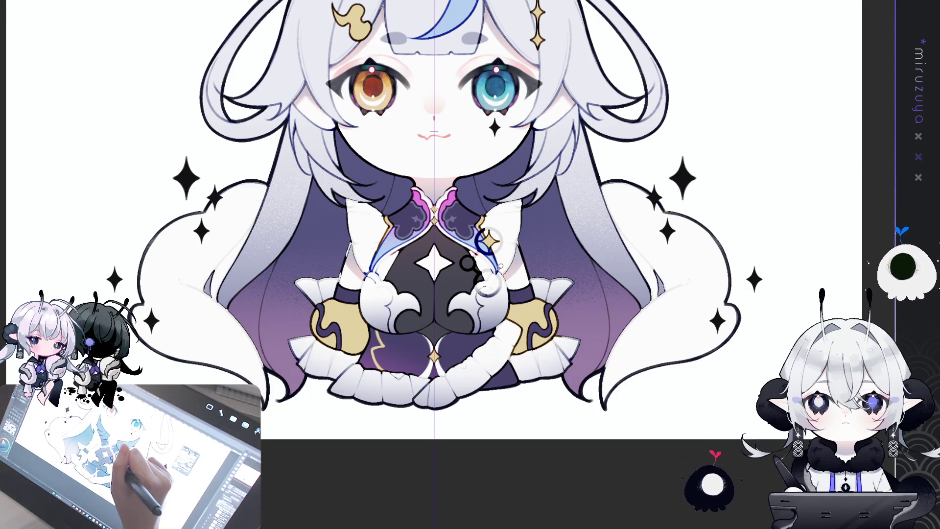
pyautogui.hotkey('ctrl', 'z')
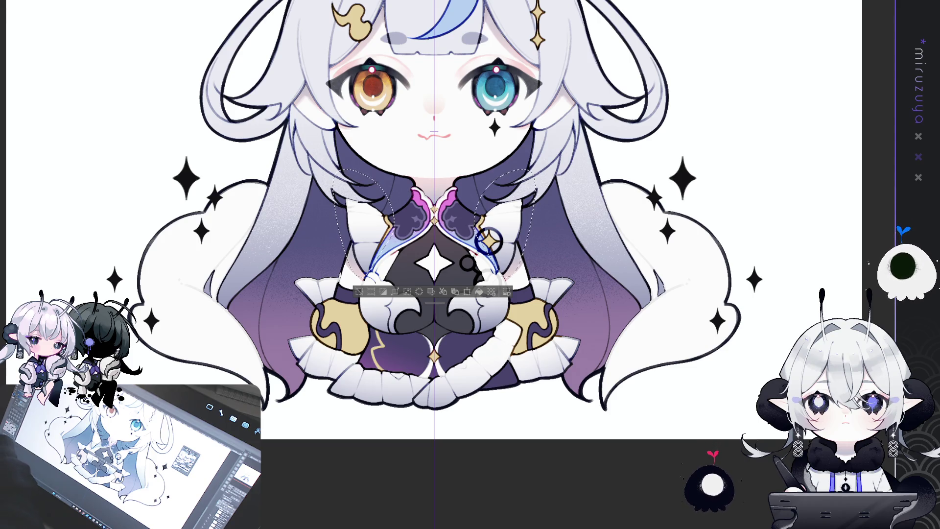
pyautogui.scroll(5, 455, 265)
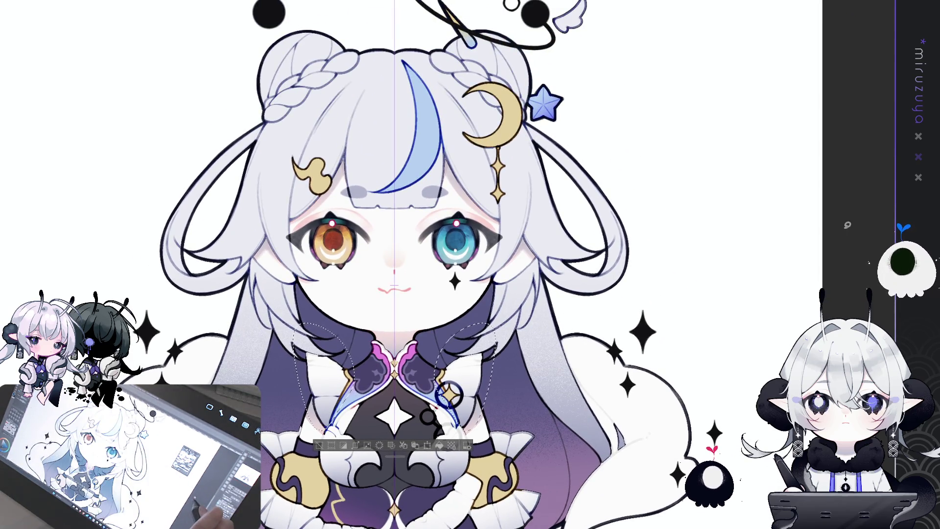
pyautogui.scroll(-3, 659, 273)
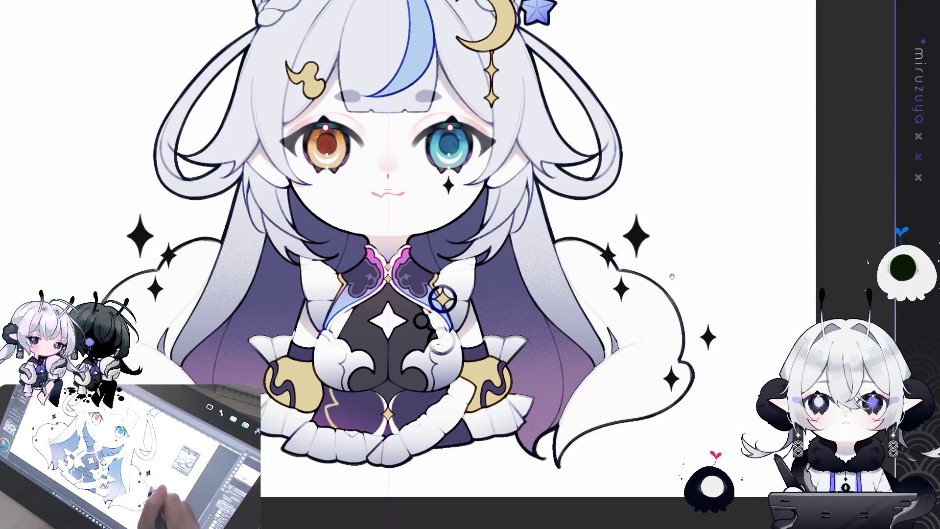
pyautogui.hscroll(-2, 455, 265)
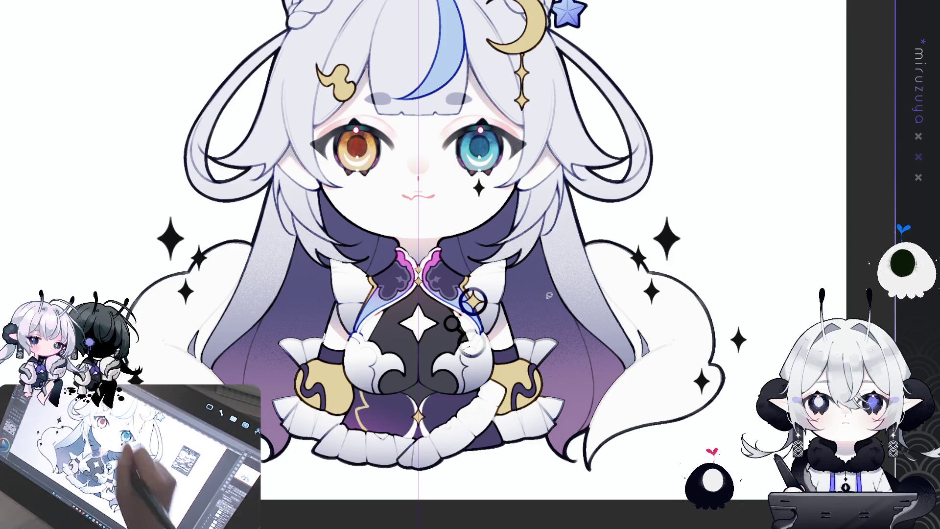
# Lasso both hair tails and fill them with a lighter top-down grey-purple gradient, redoing the too-dark first pass.
pyautogui.moveTo(588, 470); pyautogui.dragTo(73, 287)
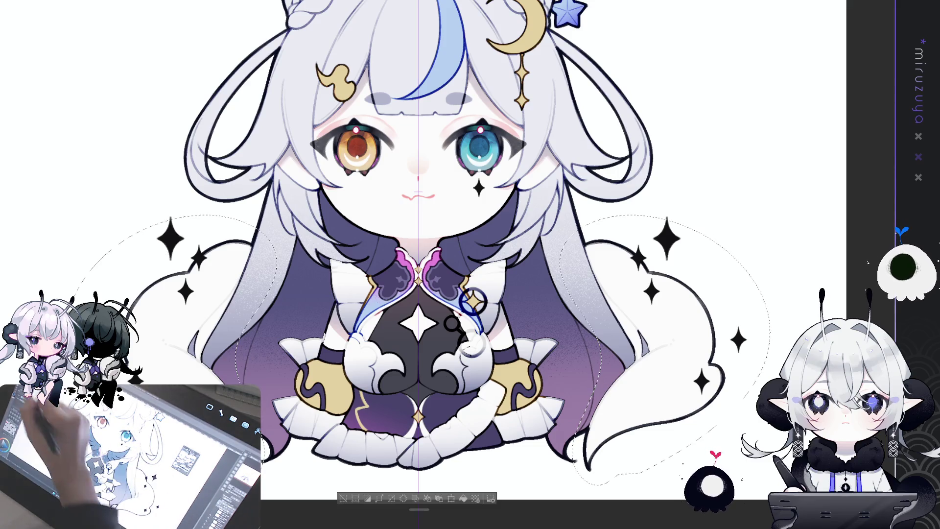
pyautogui.moveTo(665, 250); pyautogui.dragTo(672, 339)
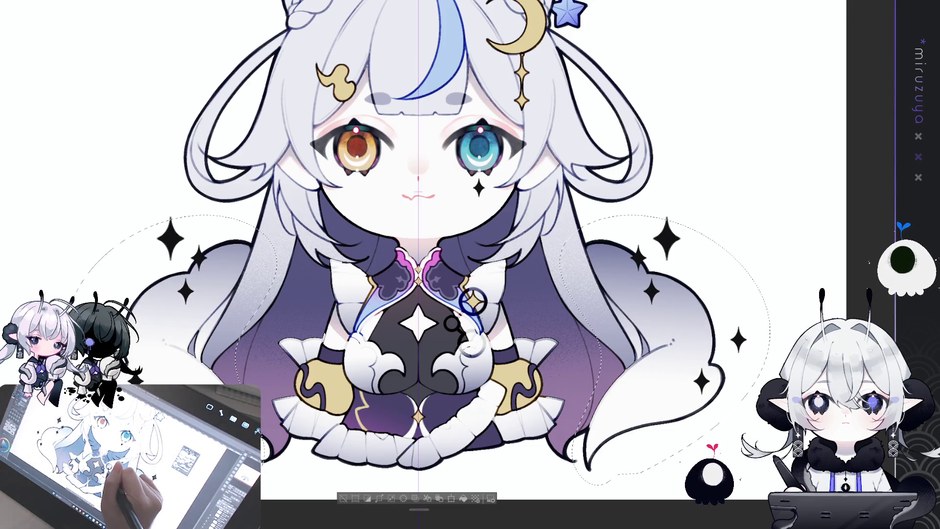
pyautogui.hotkey('ctrl', 'z')
pyautogui.moveTo(665, 247); pyautogui.dragTo(674, 339)
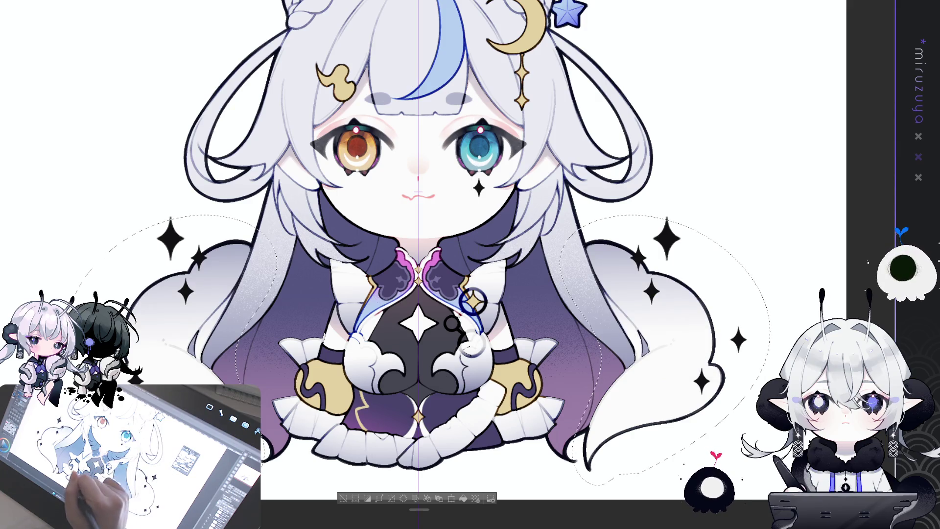
pyautogui.hotkey('ctrl', 'd')
pyautogui.scroll(5, 704, 280)
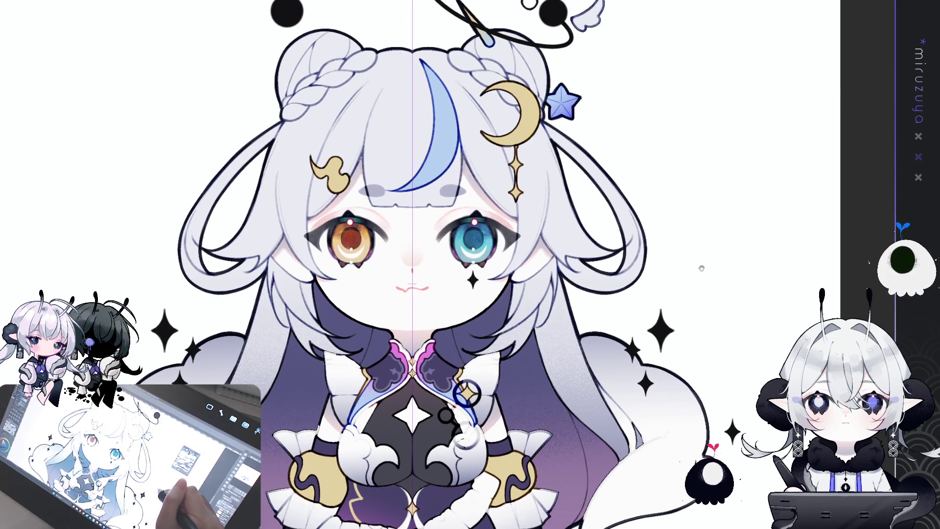
pyautogui.scroll(-2, 702, 268)
pyautogui.scroll(-3, 701, 268)
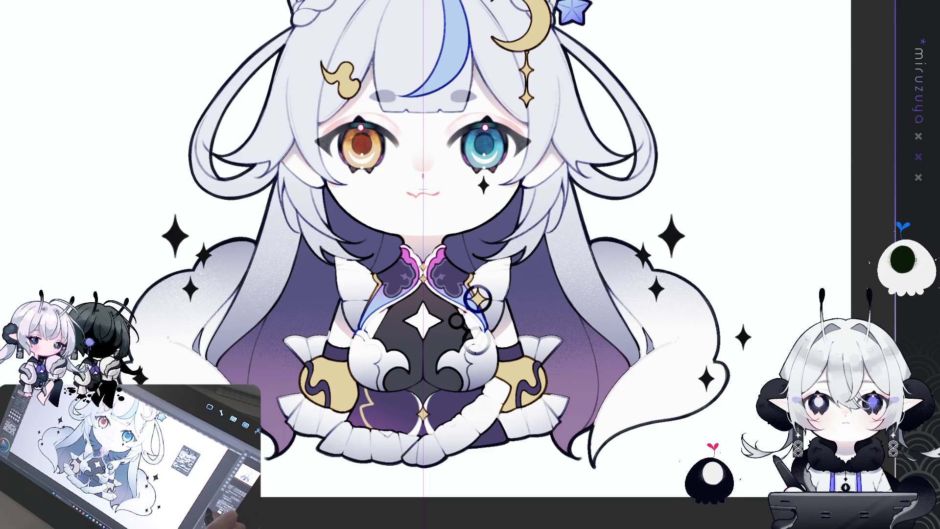
pyautogui.scroll(2, 440, 265)
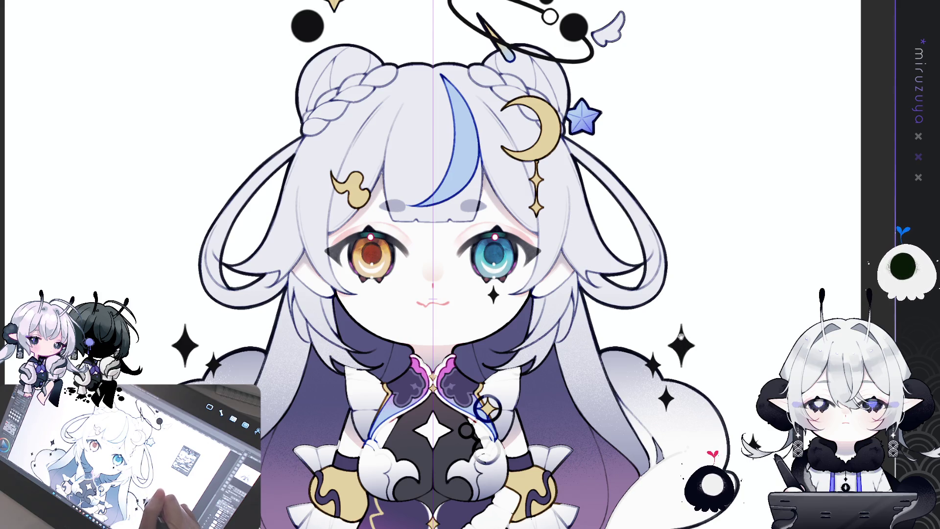
pyautogui.scroll(-2, 441, 265)
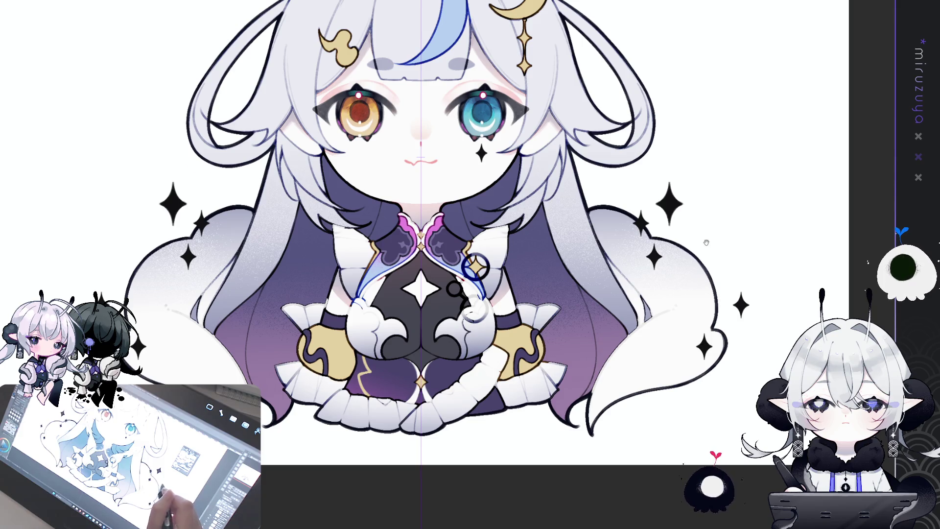
pyautogui.scroll(2, 699, 287)
pyautogui.scroll(2, 702, 314)
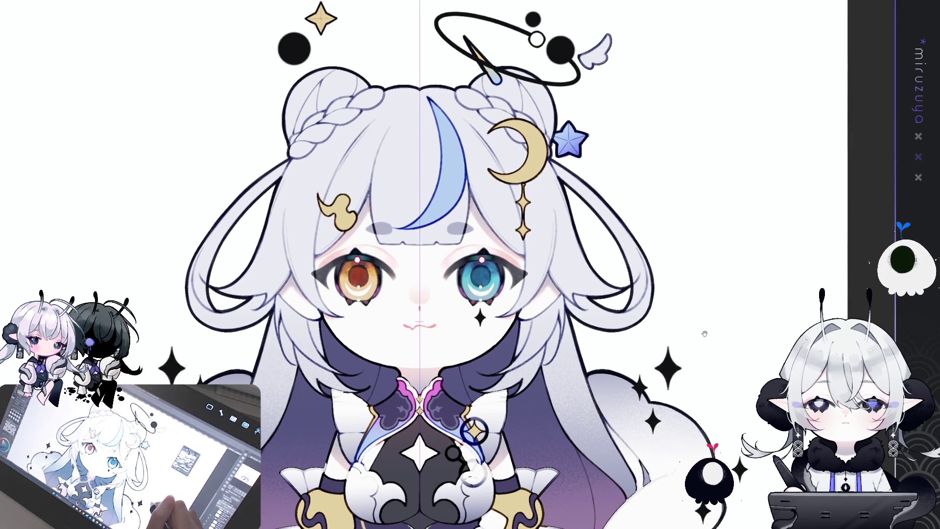
pyautogui.scroll(-1, 697, 277)
pyautogui.scroll(-1, 697, 277)
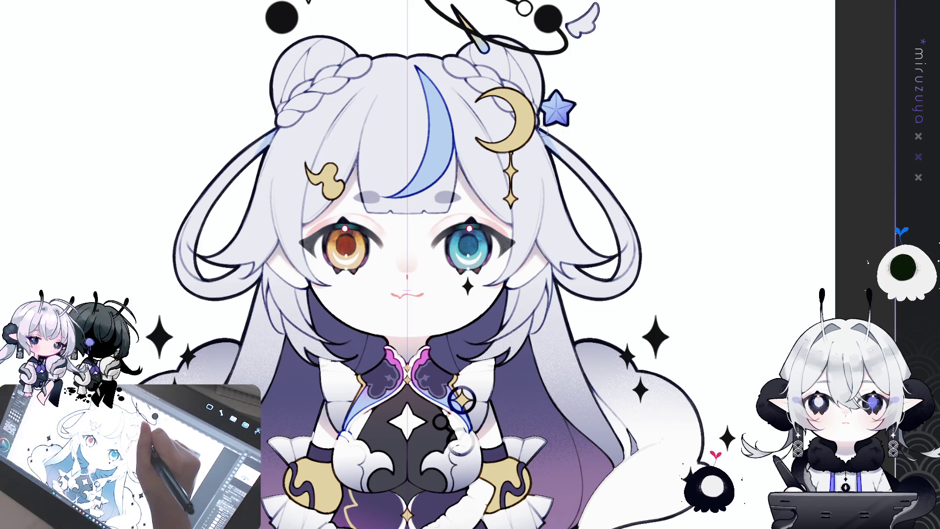
# Airbrush pale blue onto both hair loops, then shift the loops and streak to light cyan-blue via Hue/Saturation.
pyautogui.moveTo(540, 128)
pyautogui.mouseDown()
pyautogui.moveTo(625, 228)
pyautogui.moveTo(620, 217)
pyautogui.moveTo(630, 257)
pyautogui.mouseUp()
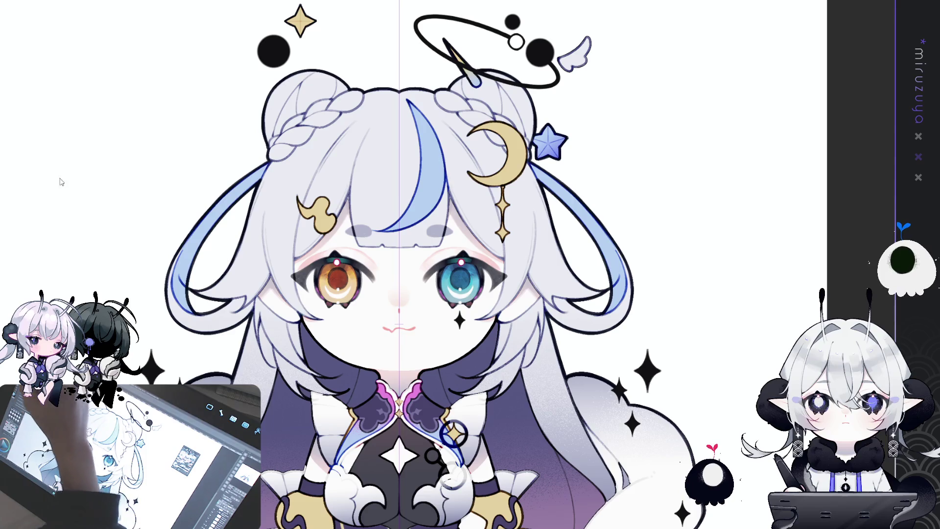
pyautogui.click(675, 195)
pyautogui.moveTo(676, 195); pyautogui.dragTo(656, 192)
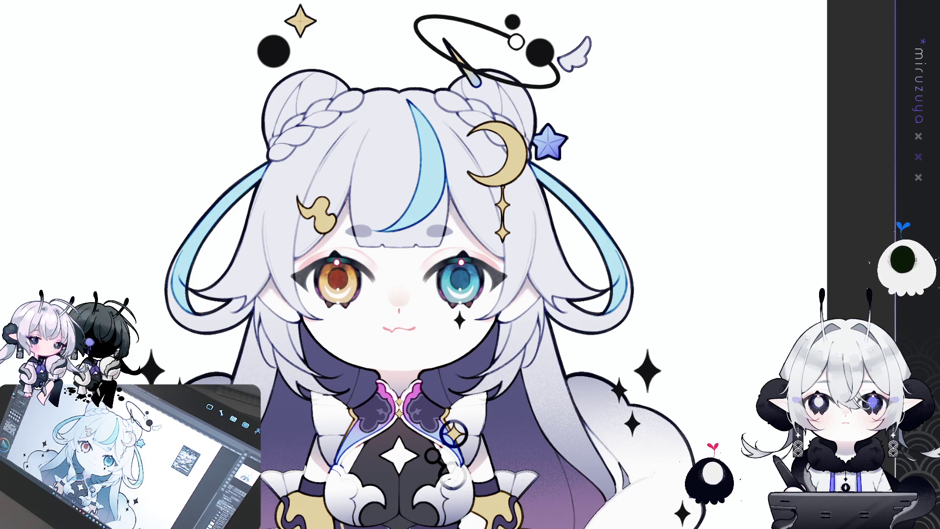
pyautogui.scroll(3, 471, 264)
pyautogui.moveTo(565, 221); pyautogui.dragTo(450, 113)
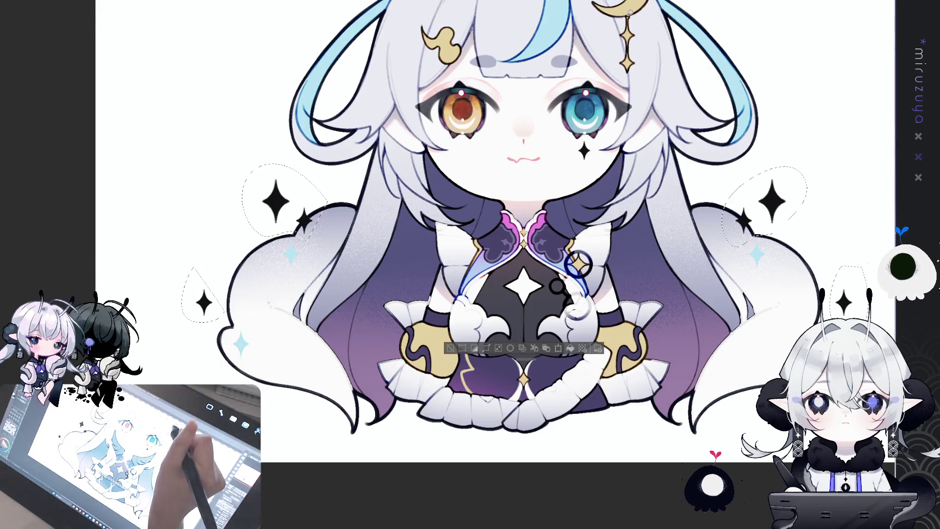
# Turn the black sparkles gold and recolour the small dot above the halo, deselecting after each.
pyautogui.hotkey('alt', 'BackSpace')
pyautogui.hotkey('ctrl', 'd')
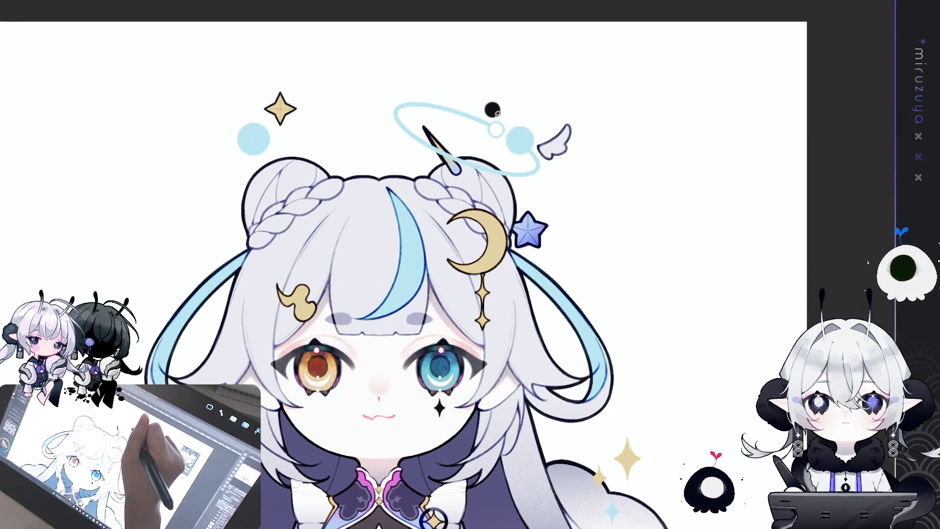
pyautogui.moveTo(494, 83); pyautogui.dragTo(477, 116)
pyautogui.hotkey('ctrl', 'd')
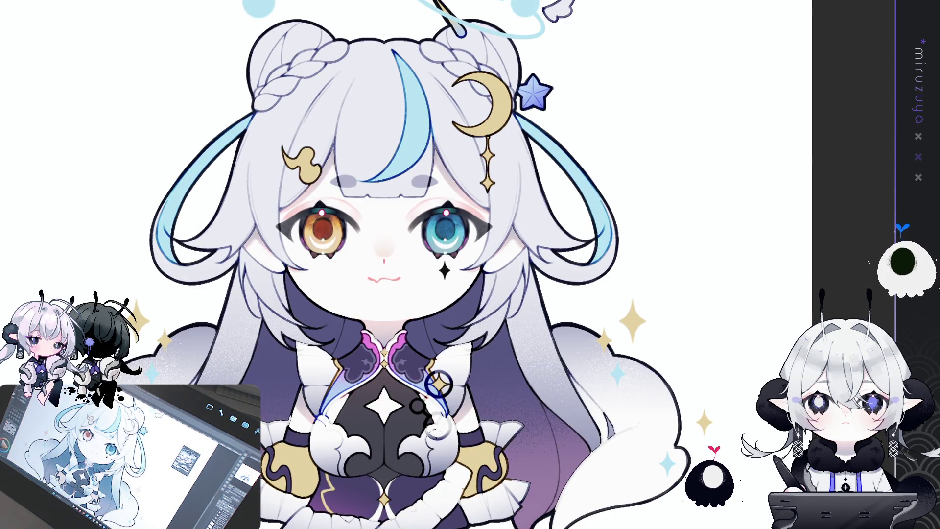
# Stamp a small four-point star under the blue eye and recolour it gold.
pyautogui.click(444, 270)
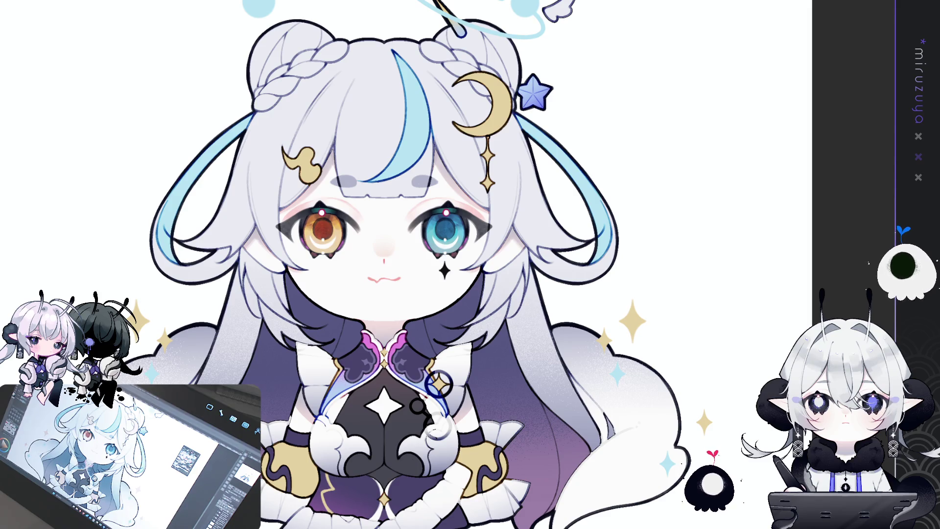
pyautogui.moveTo(430, 254); pyautogui.dragTo(432, 256)
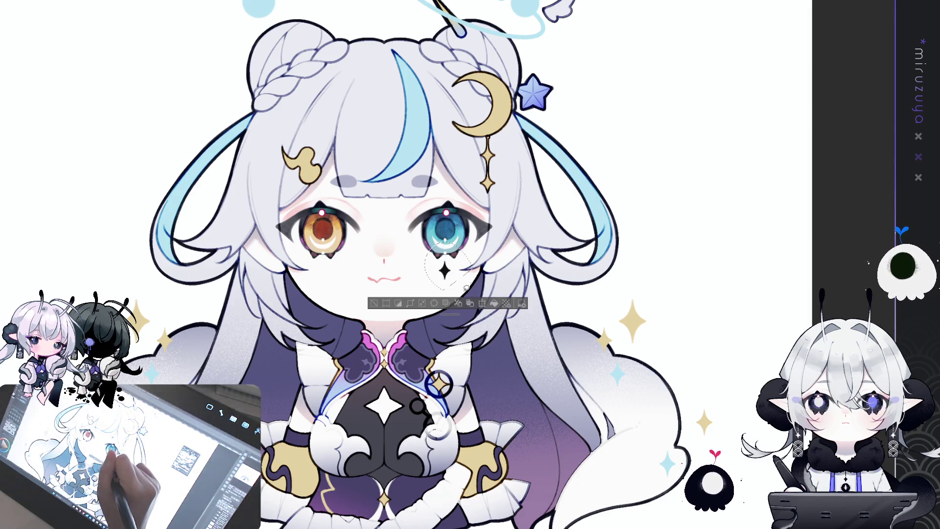
pyautogui.hotkey('ctrl', 'd')
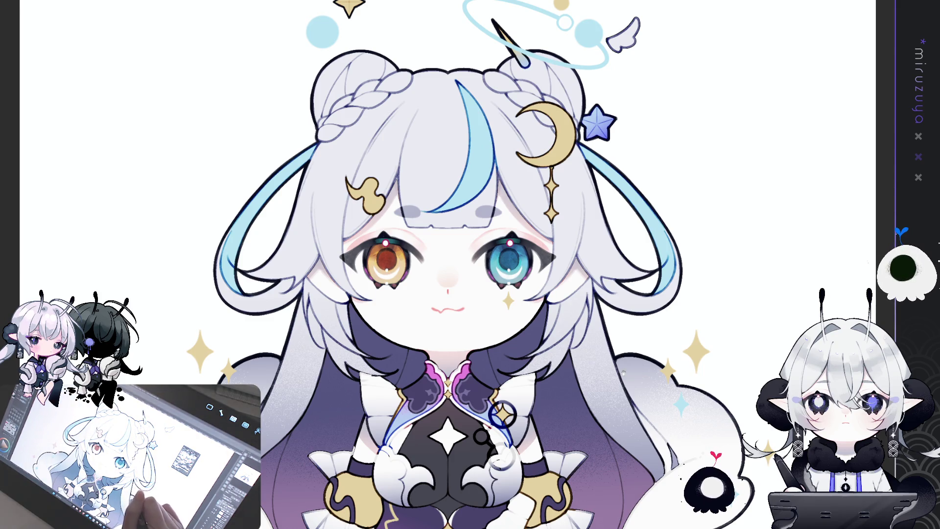
# Airbrush a first pass of soft grey shading over the bangs, then undo it.
pyautogui.moveTo(663, 347); pyautogui.dragTo(636, 292)
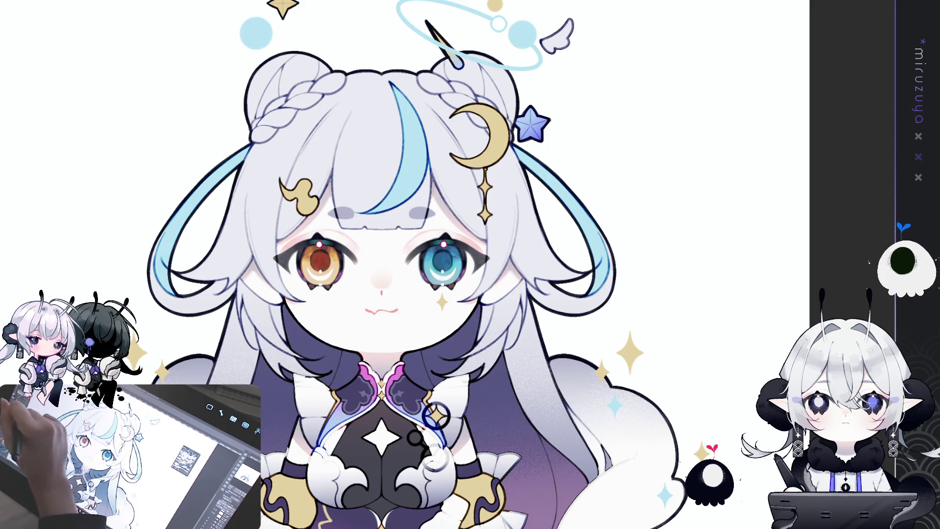
pyautogui.moveTo(279, 149); pyautogui.dragTo(400, 161)
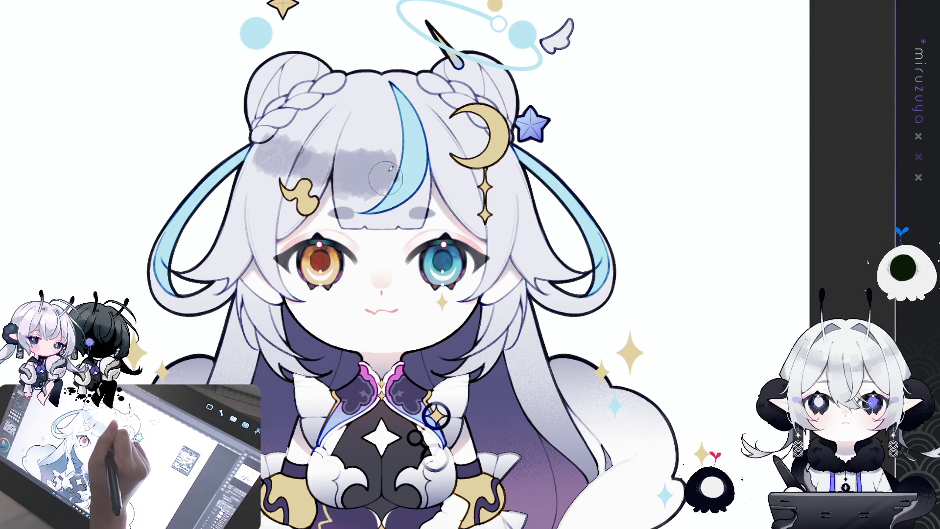
pyautogui.hotkey('ctrl', 'z')
pyautogui.hotkey('ctrl', 'z')
# Repaint the grey airbrush shading across the full width of the bangs on both sides.
pyautogui.moveTo(264, 144)
pyautogui.mouseDown()
pyautogui.moveTo(378, 174)
pyautogui.moveTo(530, 132)
pyautogui.mouseUp()
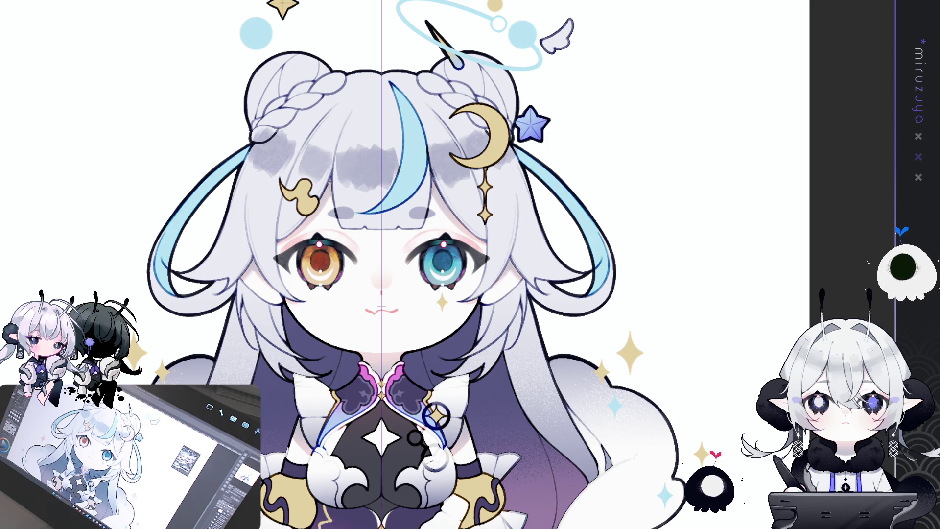
pyautogui.scroll(2, 470, 265)
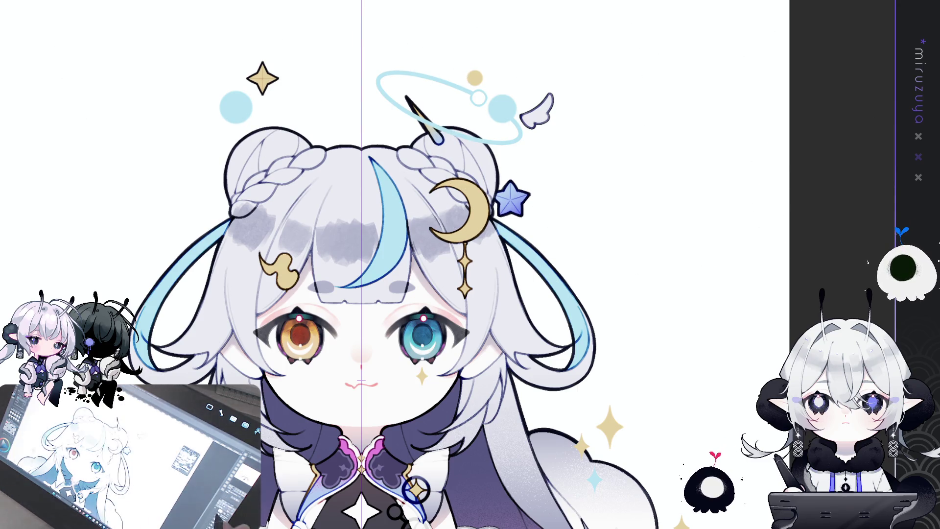
pyautogui.moveTo(781, 304); pyautogui.dragTo(823, 176)
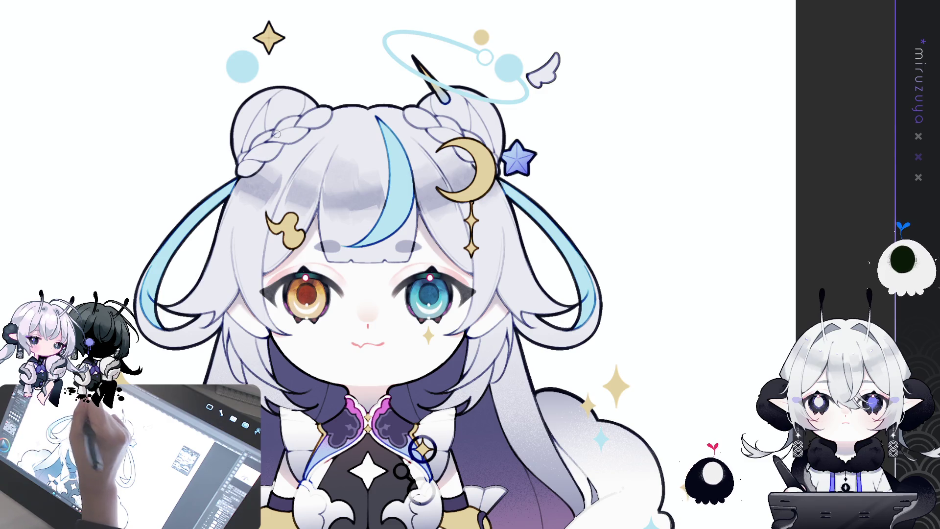
# Reposition the canvas view while blending the bangs shading into a smoother band.
pyautogui.moveTo(425, 448); pyautogui.dragTo(394, 367)
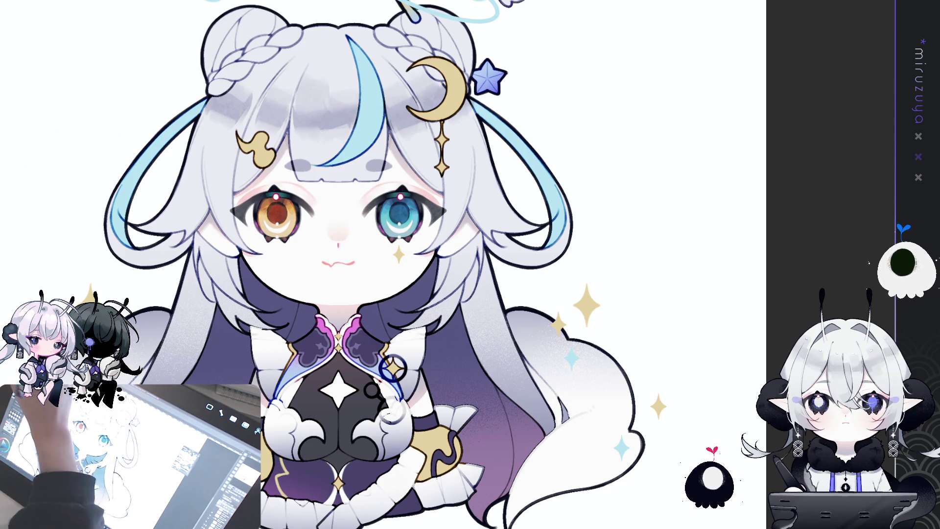
pyautogui.moveTo(368, 221); pyautogui.dragTo(344, 287)
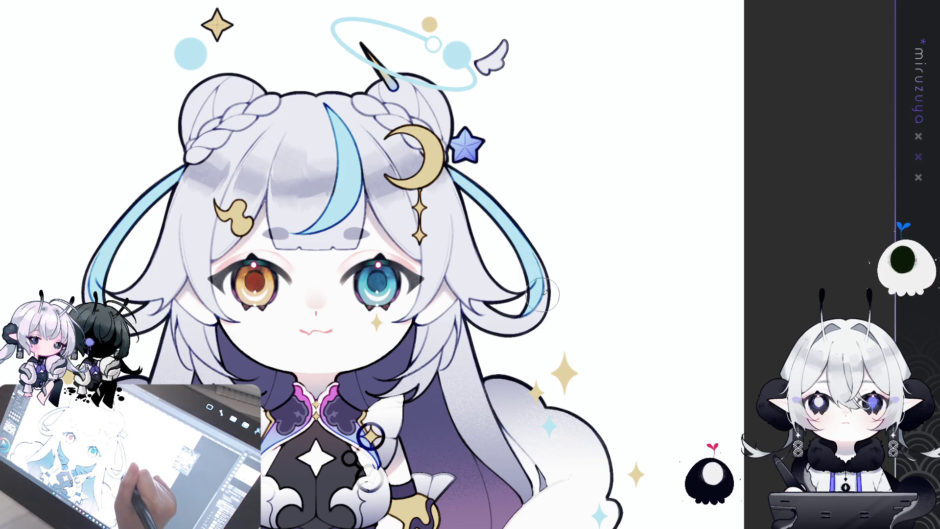
pyautogui.moveTo(348, 156); pyautogui.dragTo(351, 179)
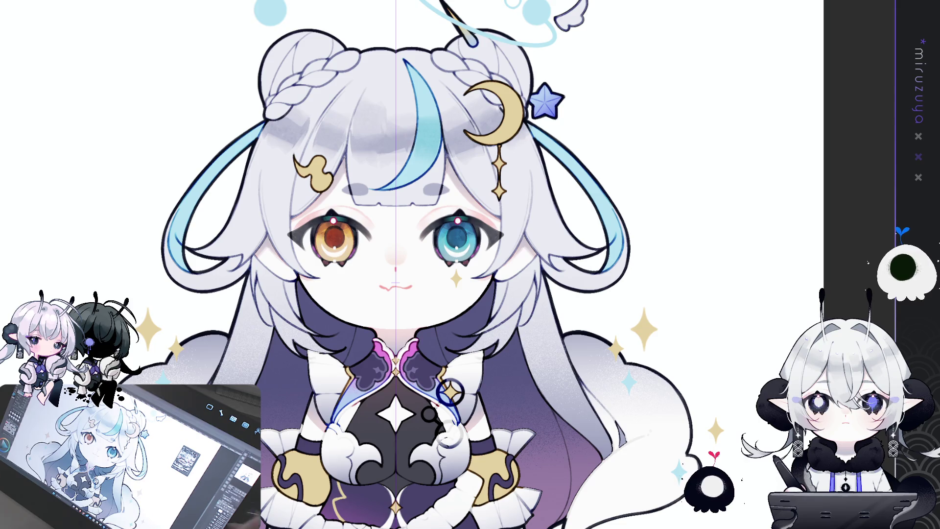
pyautogui.scroll(2, 796, 247)
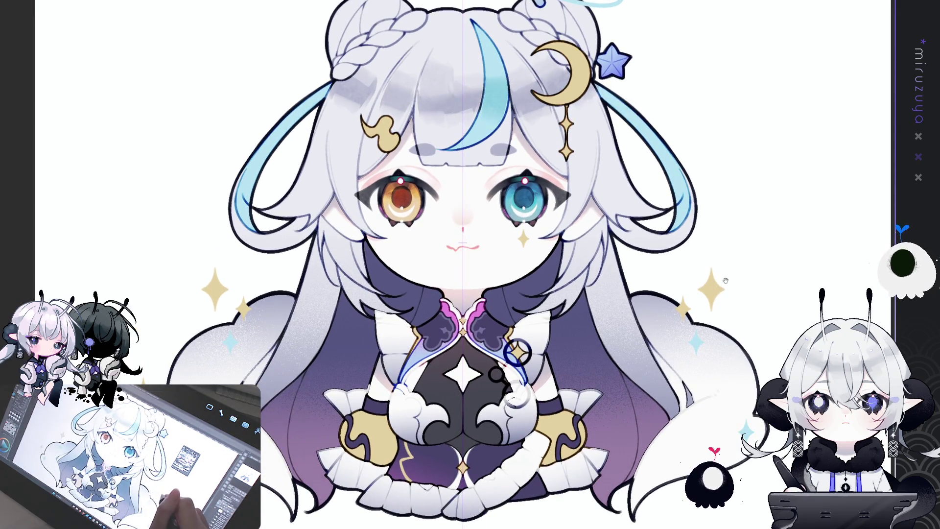
pyautogui.scroll(-2, 797, 247)
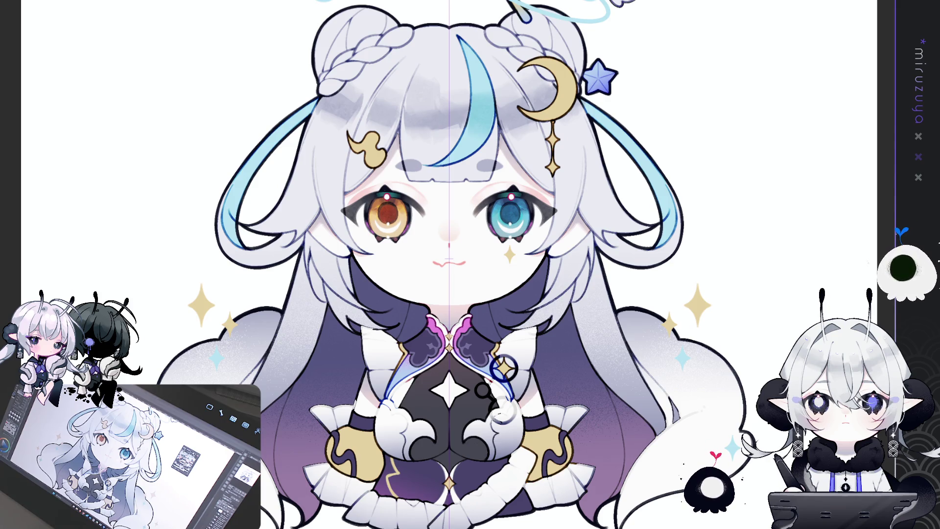
# Tilt the canvas about 30° and zoom in on the chibi's face.
pyautogui.moveTo(449, 257); pyautogui.dragTo(321, 240)
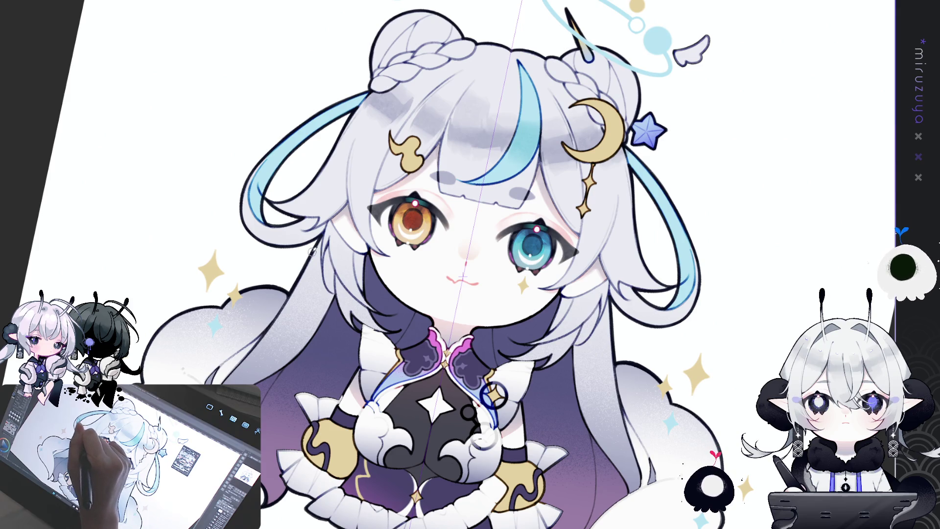
# Airbrush faint grey shading into the hair beside the left ear, mirrored to the right by symmetry.
pyautogui.moveTo(313, 257)
pyautogui.mouseDown()
pyautogui.moveTo(332, 308)
pyautogui.moveTo(325, 292)
pyautogui.mouseUp()
pyautogui.moveTo(327, 246)
pyautogui.mouseDown()
pyautogui.moveTo(330, 277)
pyautogui.moveTo(326, 260)
pyautogui.moveTo(319, 294)
pyautogui.moveTo(329, 308)
pyautogui.mouseUp()
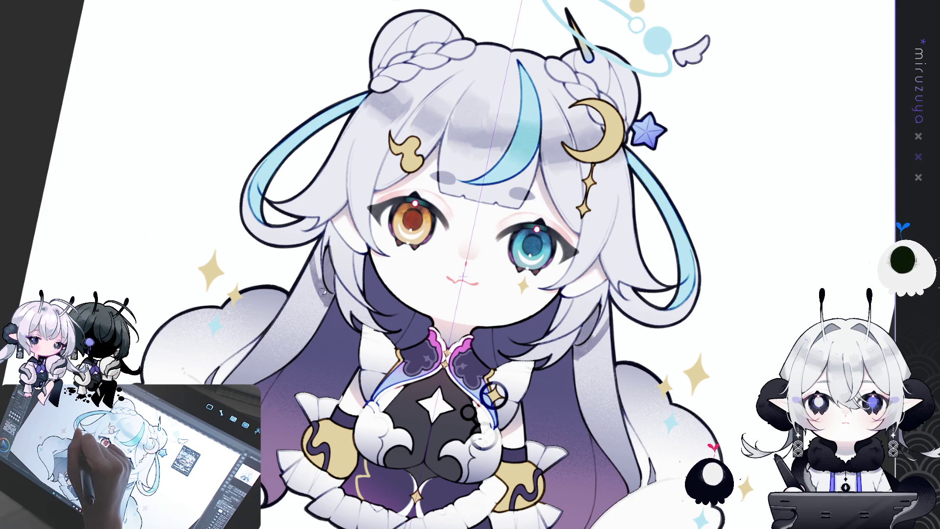
pyautogui.moveTo(318, 250); pyautogui.dragTo(321, 280)
pyautogui.moveTo(320, 234); pyautogui.dragTo(330, 302)
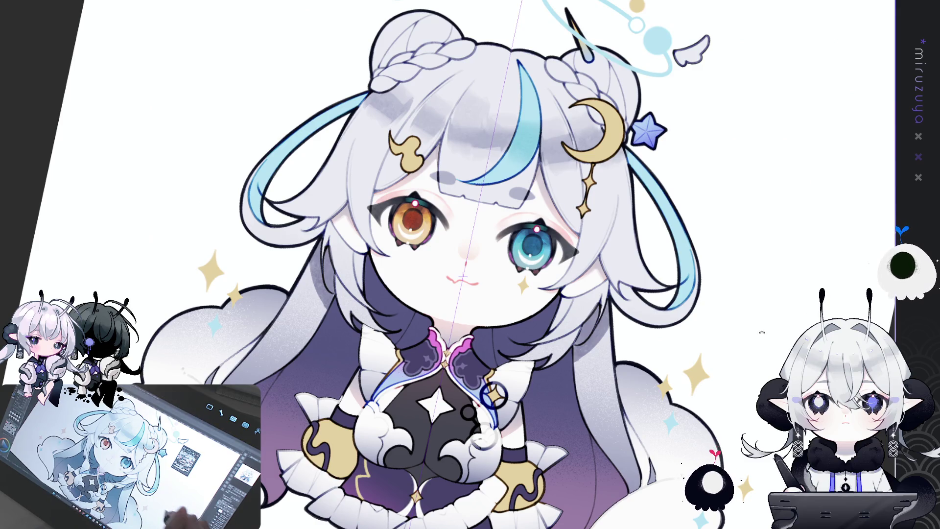
# Nudge the canvas rotation slightly, then reset the view upright with Ctrl+0.
pyautogui.moveTo(353, 221); pyautogui.dragTo(330, 258)
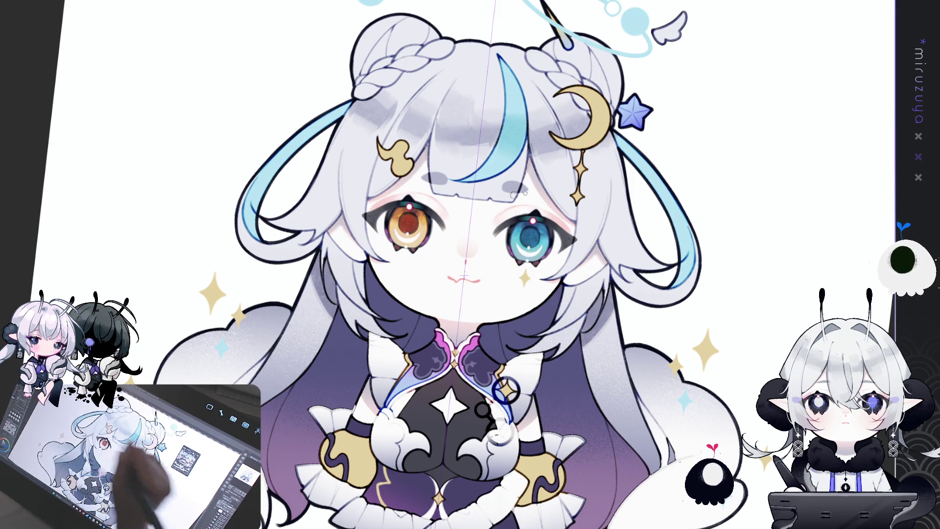
pyautogui.hotkey('ctrl', '0')
pyautogui.scroll(2, 470, 264)
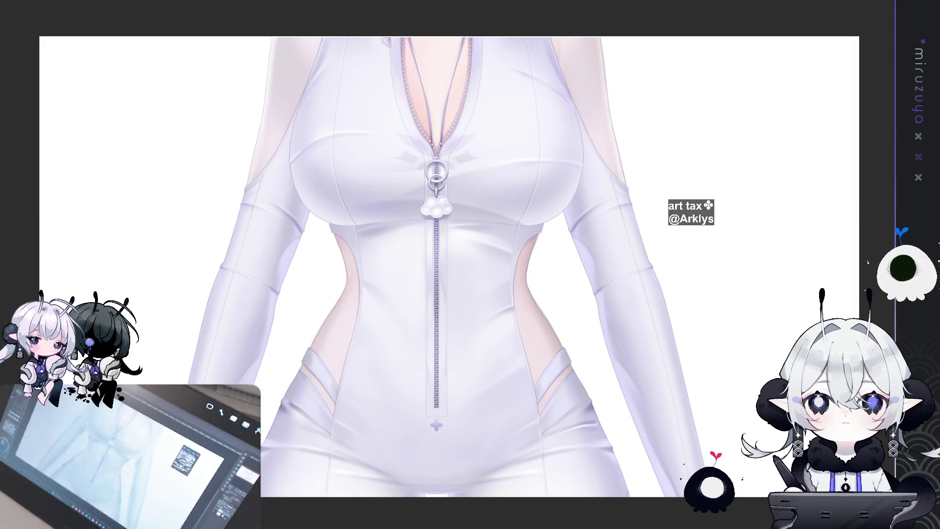
# Paste the white leggings and lace-up boots image and position it right of the bodysuit figure.
pyautogui.hotkey('ctrl', 'v')
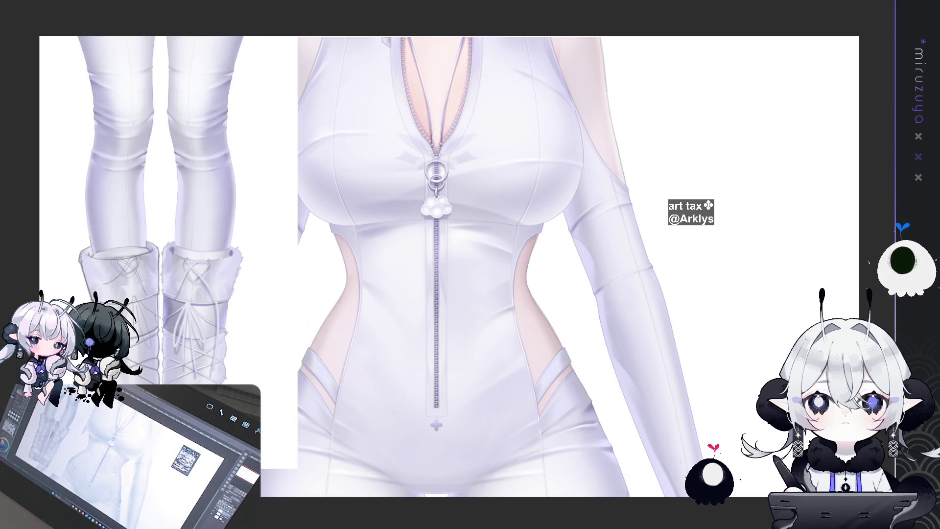
pyautogui.moveTo(286, 196); pyautogui.dragTo(243, 207)
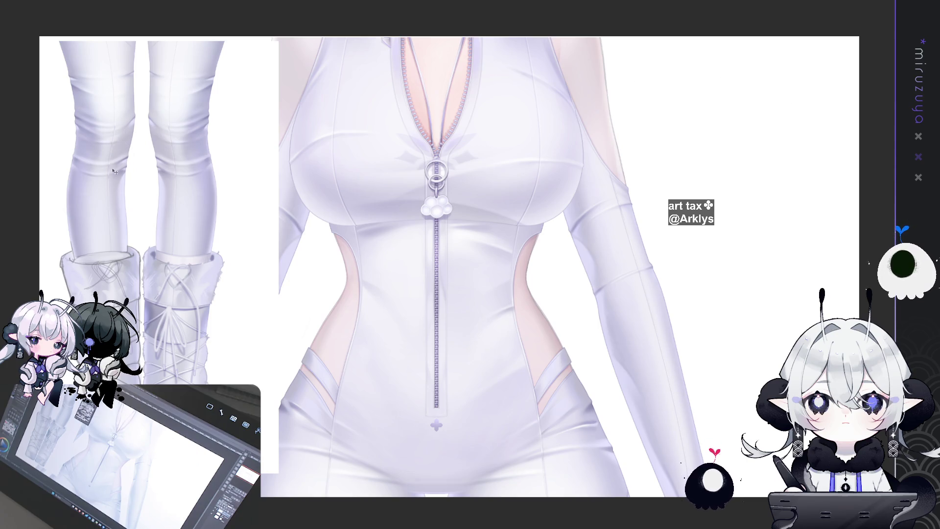
pyautogui.moveTo(416, 80); pyautogui.dragTo(717, 189)
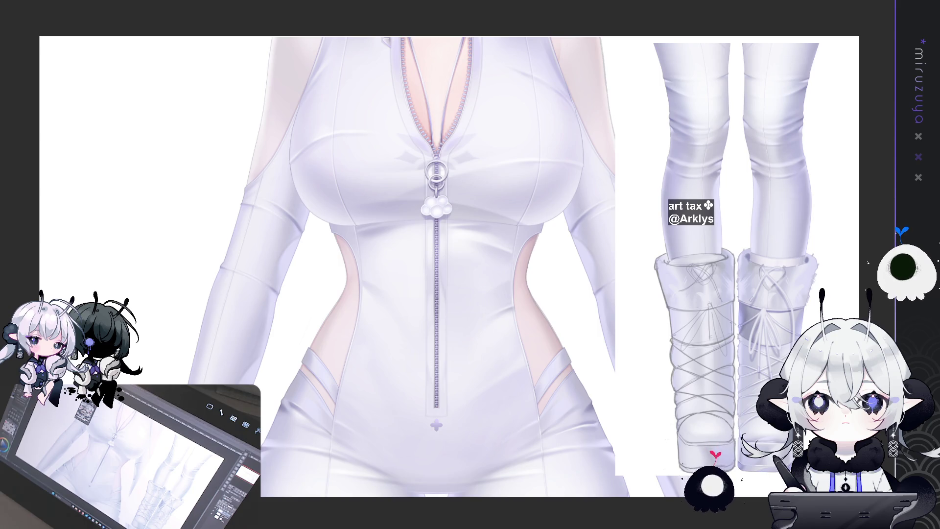
pyautogui.scroll(-3, 545, 74)
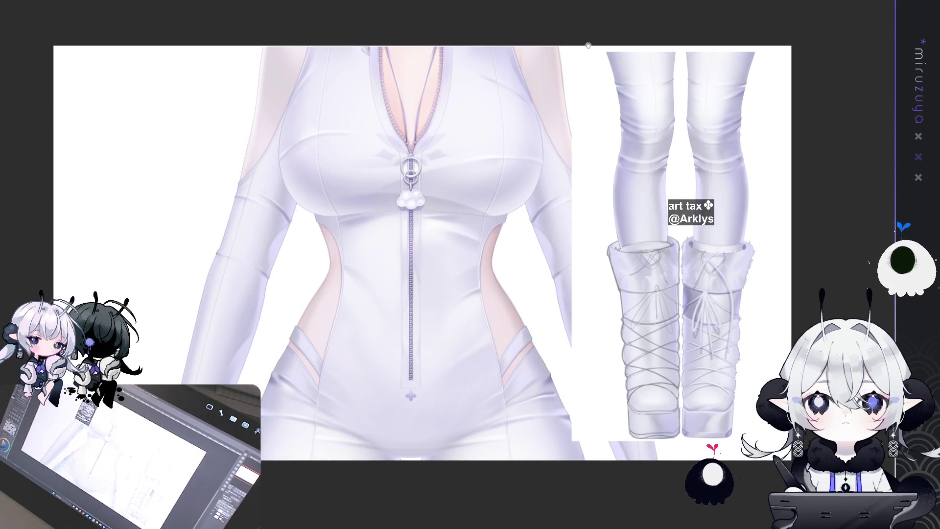
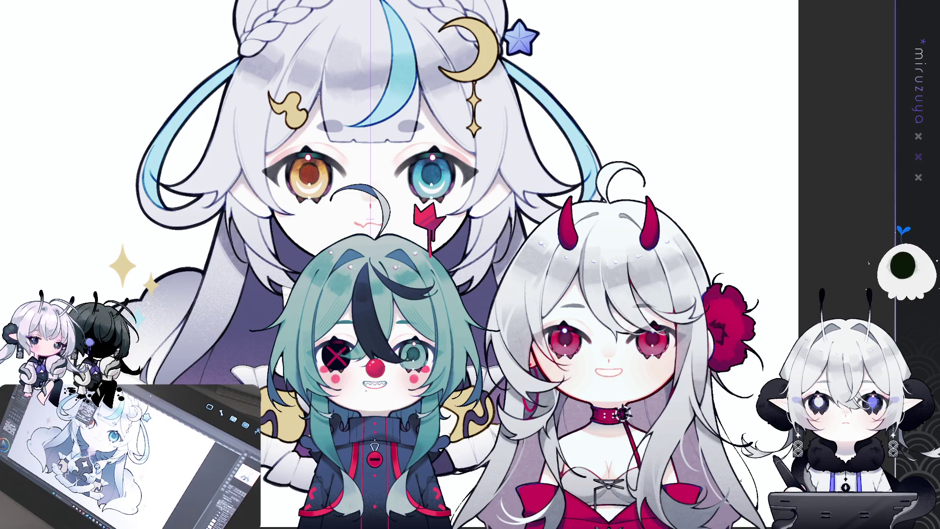
pyautogui.scroll(-3, 414, 66)
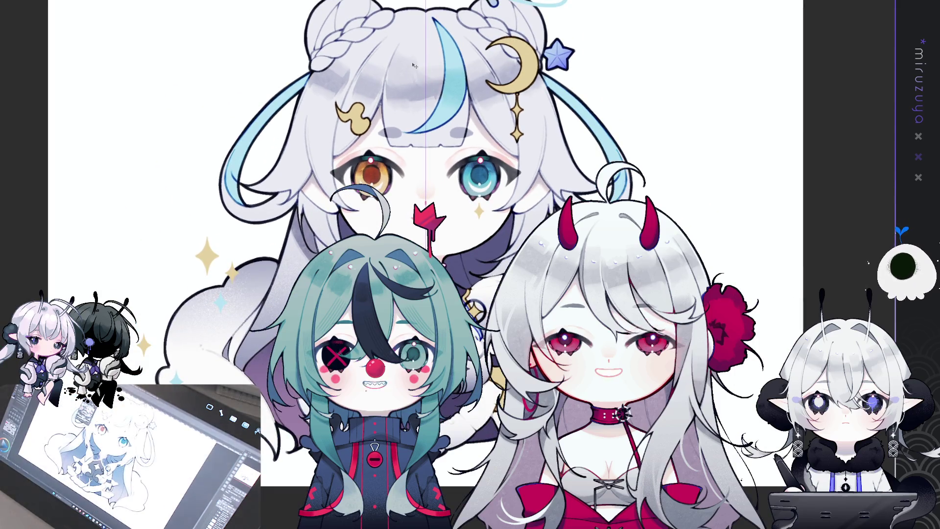
pyautogui.scroll(-2, 414, 65)
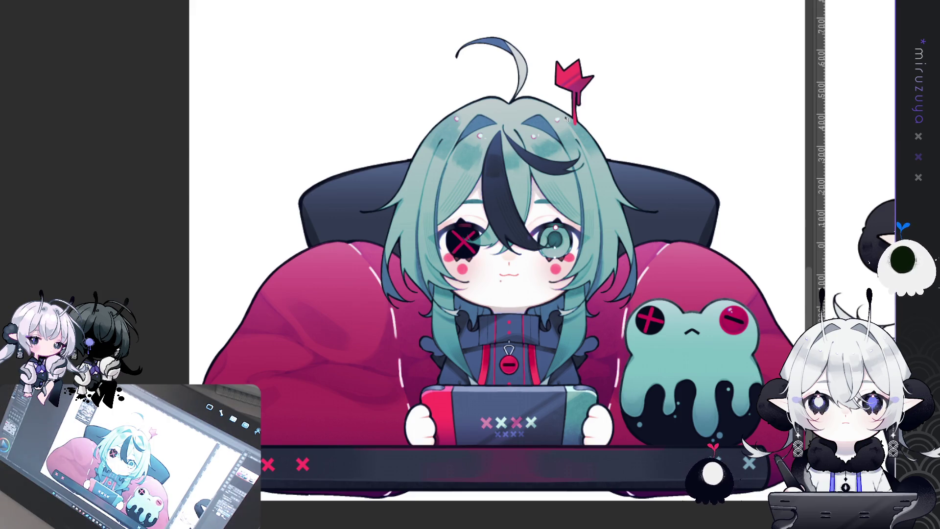
# Zoom the canvas out so the whole silver-haired girl is in view.
pyautogui.hotkey('ctrl', '-')
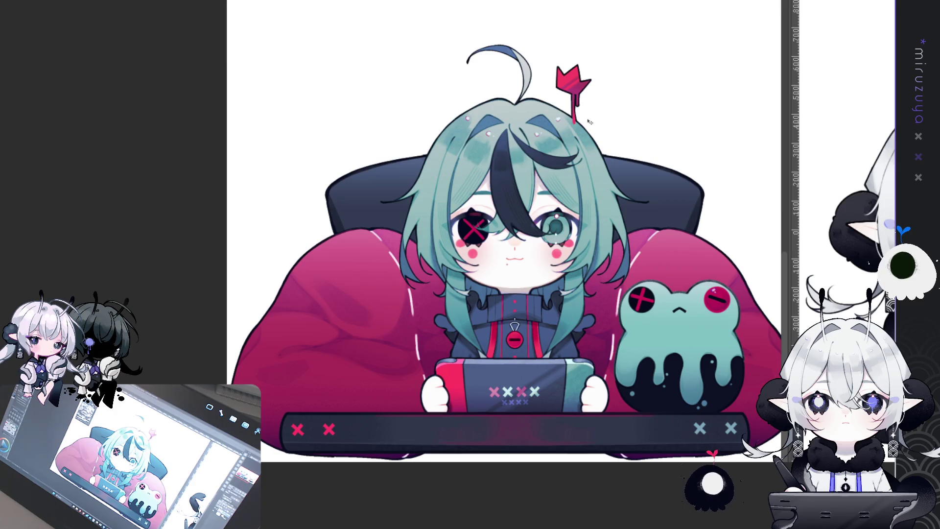
pyautogui.hotkey('ctrl', '-')
pyautogui.scroll(1, 594, 158)
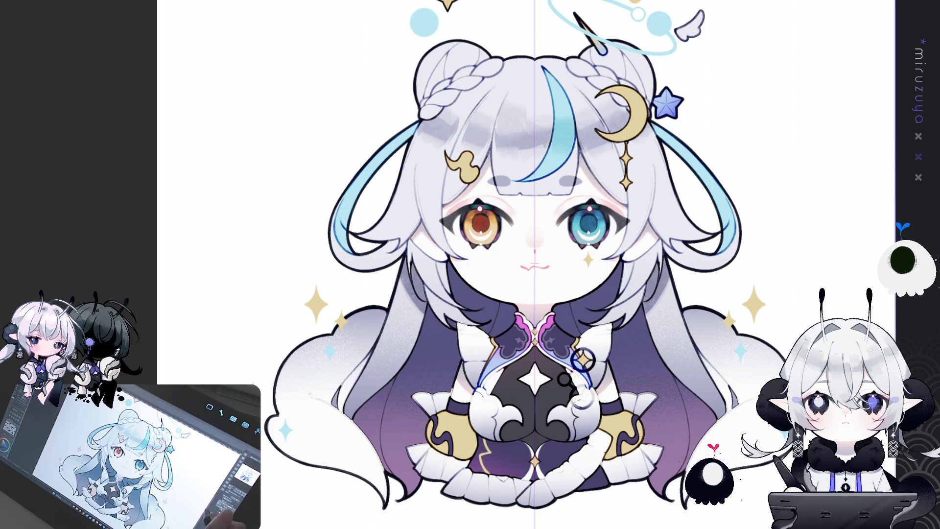
pyautogui.hscroll(3, 478, 265)
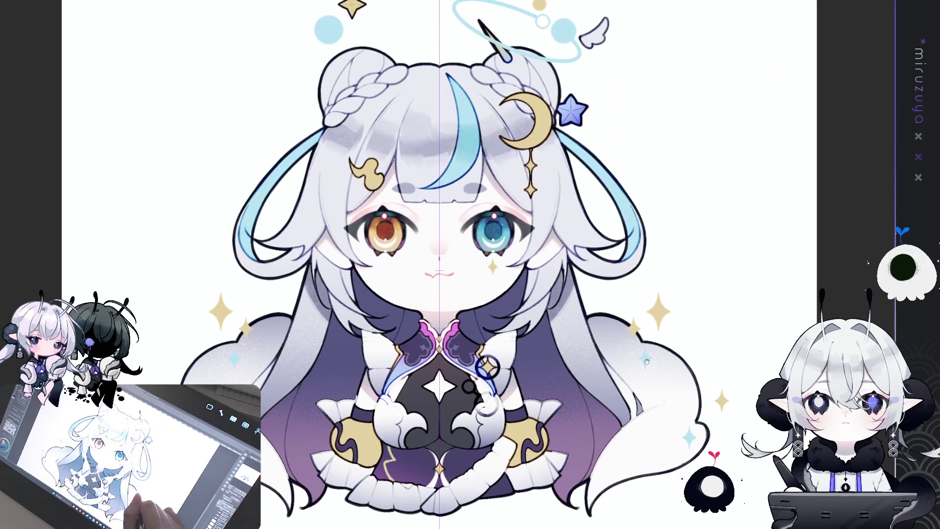
pyautogui.scroll(2, 441, 265)
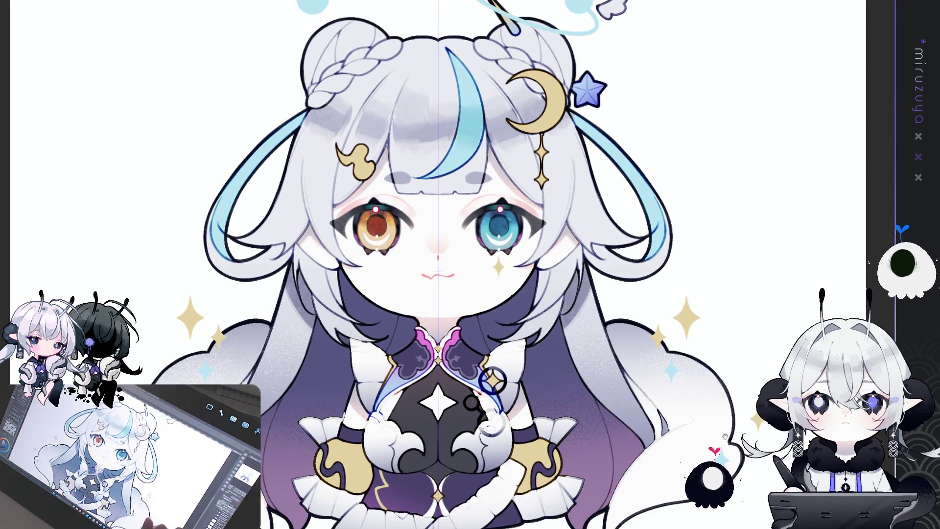
pyautogui.scroll(1, 474, 388)
pyautogui.scroll(2, 474, 389)
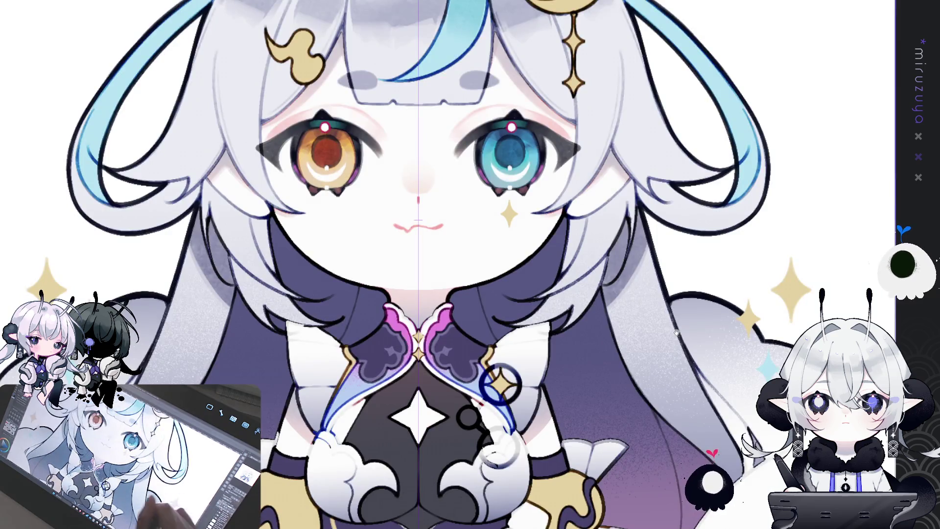
pyautogui.hscroll(-2, 471, 264)
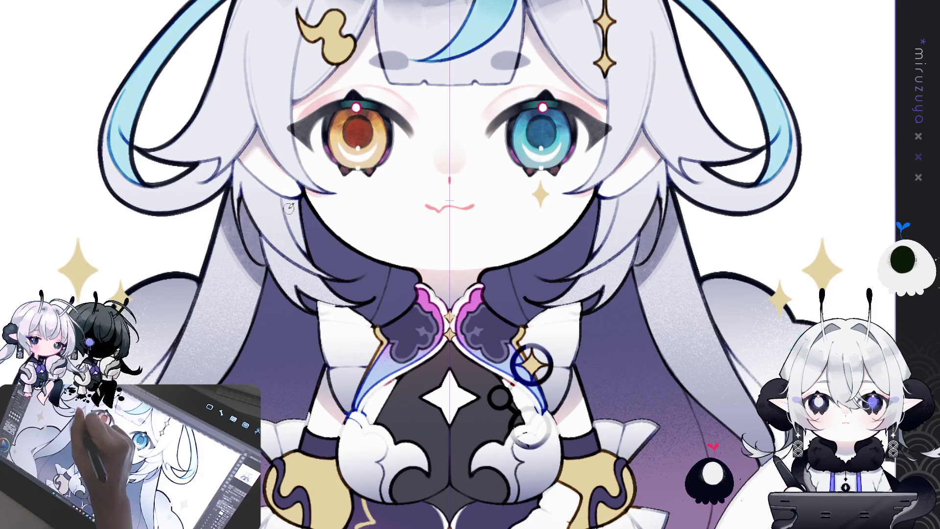
# Draw the hair outline left of the face, undoing a short stray stroke.
pyautogui.moveTo(283, 191); pyautogui.dragTo(303, 248)
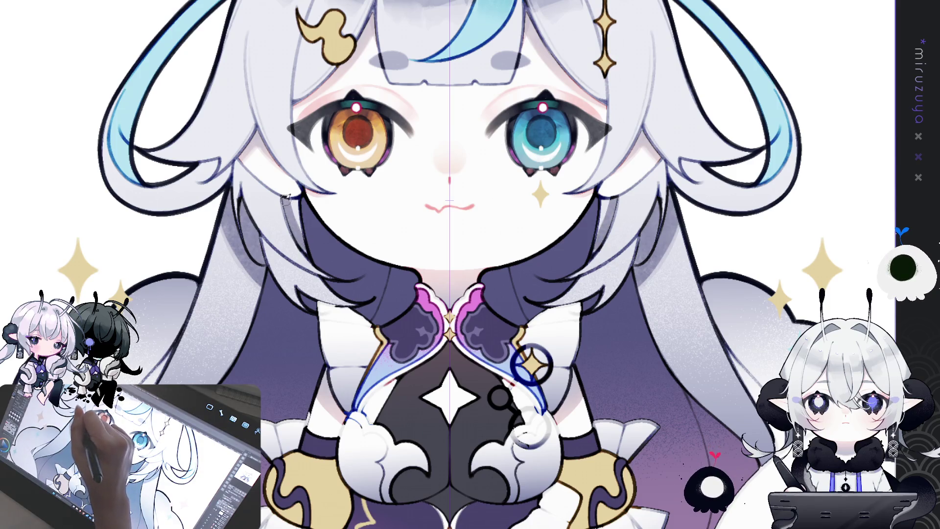
pyautogui.moveTo(287, 193); pyautogui.dragTo(303, 251)
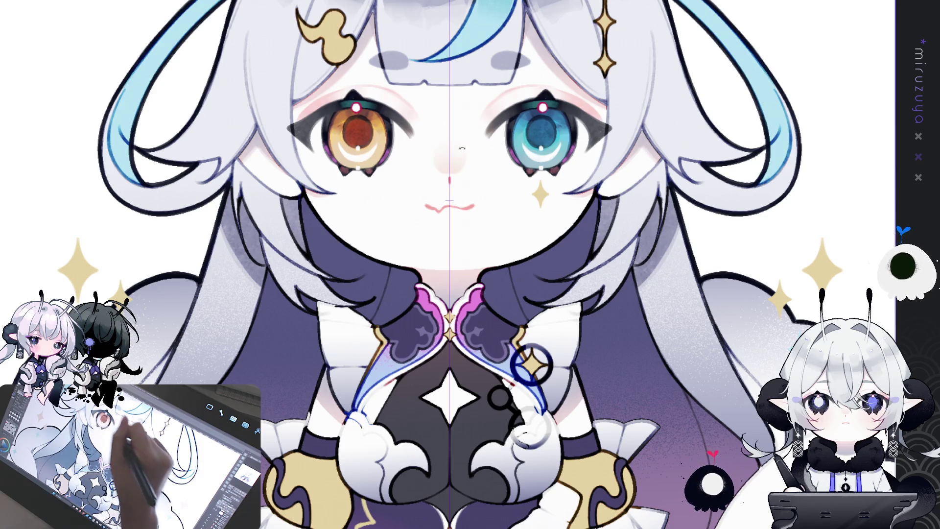
pyautogui.moveTo(310, 258); pyautogui.dragTo(378, 171)
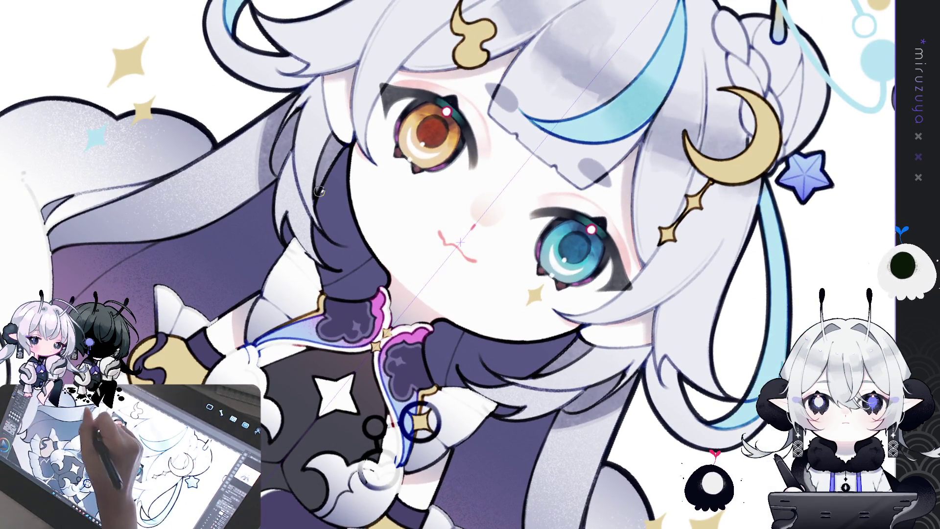
pyautogui.moveTo(294, 151); pyautogui.dragTo(303, 204)
pyautogui.hotkey('ctrl', 'z')
# Redraw a longer hair outline stroke, undo it, and straighten the canvas view.
pyautogui.moveTo(295, 150); pyautogui.dragTo(309, 209)
pyautogui.moveTo(289, 154); pyautogui.dragTo(321, 223)
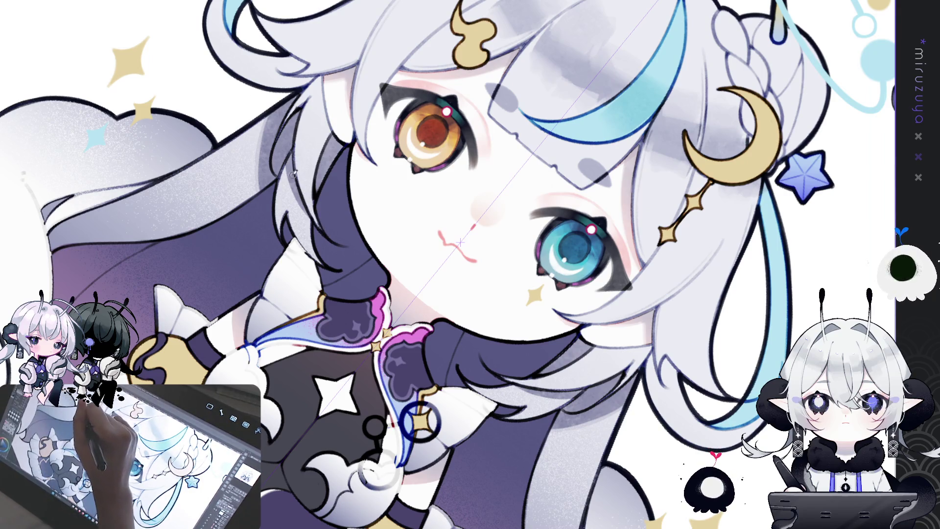
pyautogui.hotkey('ctrl', 'z')
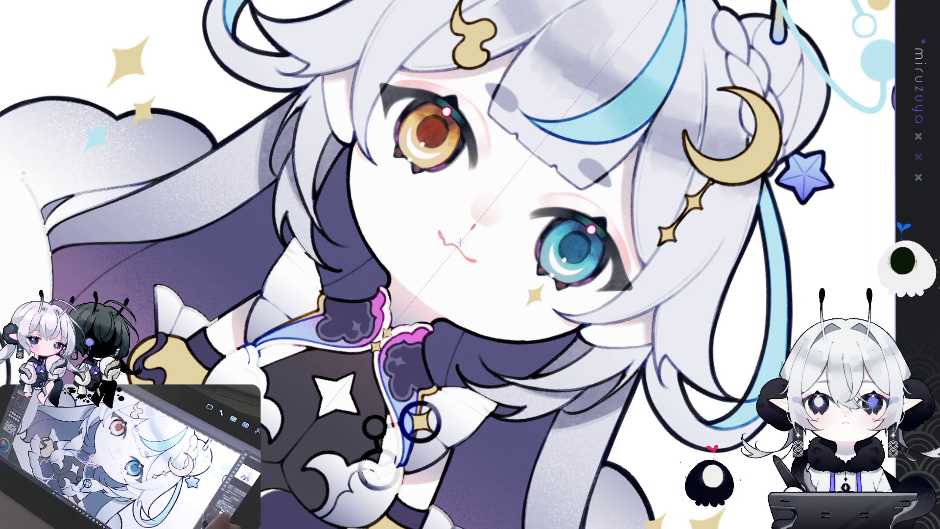
pyautogui.hotkey('ctrl', '@')
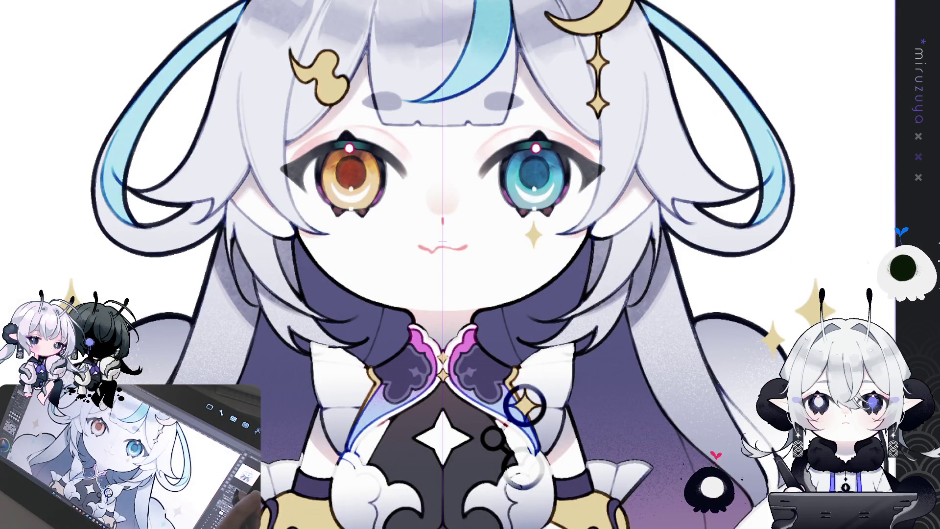
pyautogui.hotkey('ctrl', '0')
pyautogui.hotkey('ctrl', '+')
pyautogui.moveTo(476, 294); pyautogui.dragTo(455, 396)
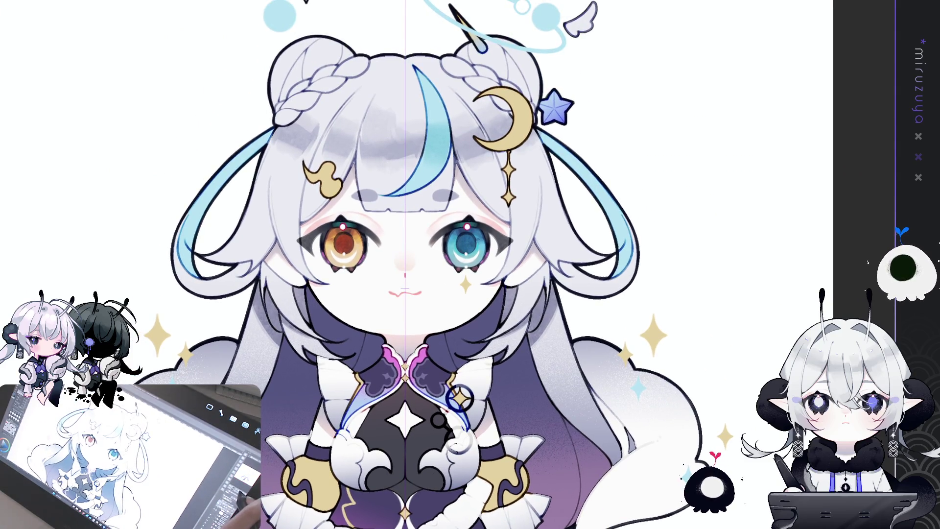
pyautogui.hotkey('ctrl', '+')
pyautogui.press('^')
pyautogui.press('^')
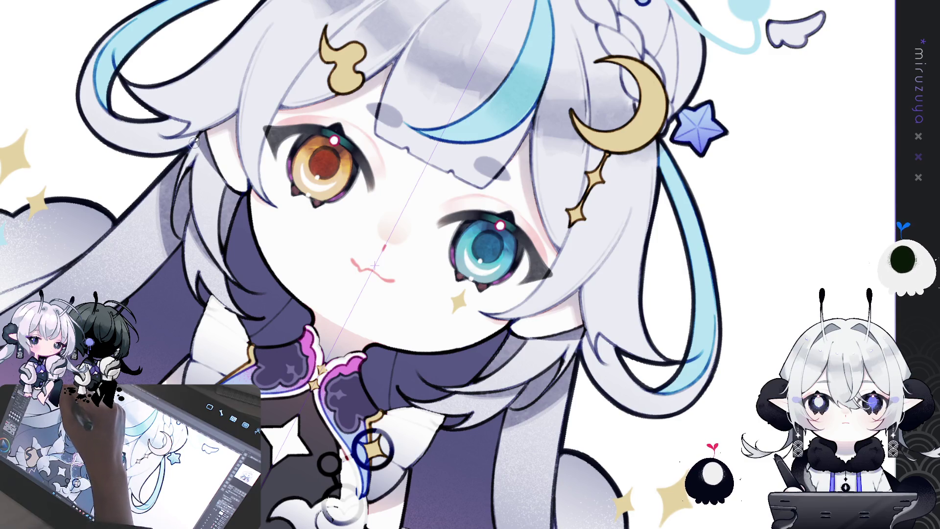
pyautogui.moveTo(375, 265); pyautogui.dragTo(383, 299)
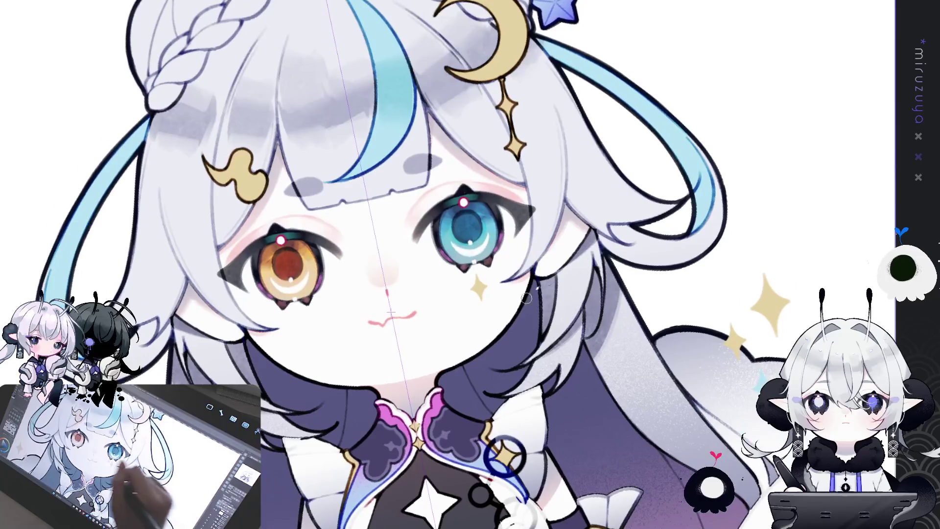
pyautogui.hotkey('ctrl', '-')
pyautogui.hotkey('ctrl', '-')
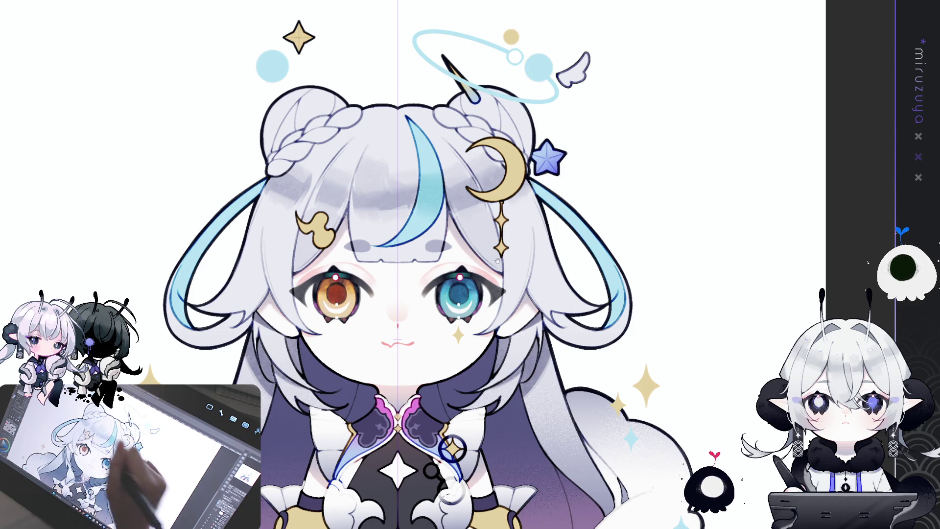
pyautogui.moveTo(298, 255); pyautogui.dragTo(458, 360)
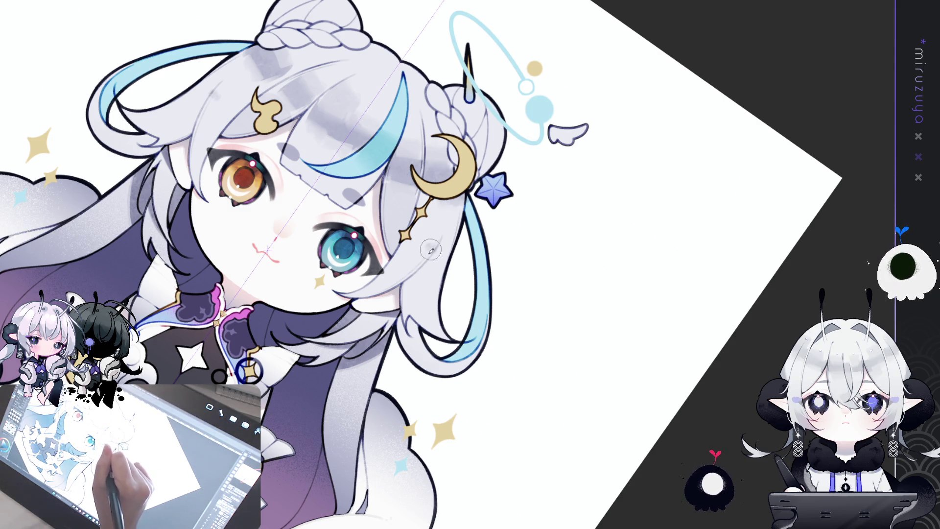
# Airbrush grey shading on the hair below the blue eye and reframe the view on the face.
pyautogui.moveTo(432, 248); pyautogui.dragTo(421, 325)
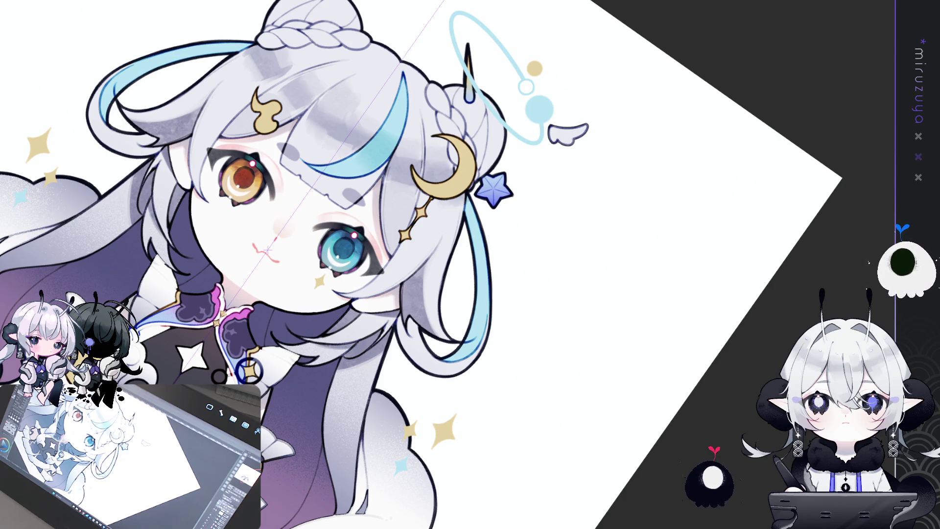
pyautogui.hotkey('ctrl', '@')
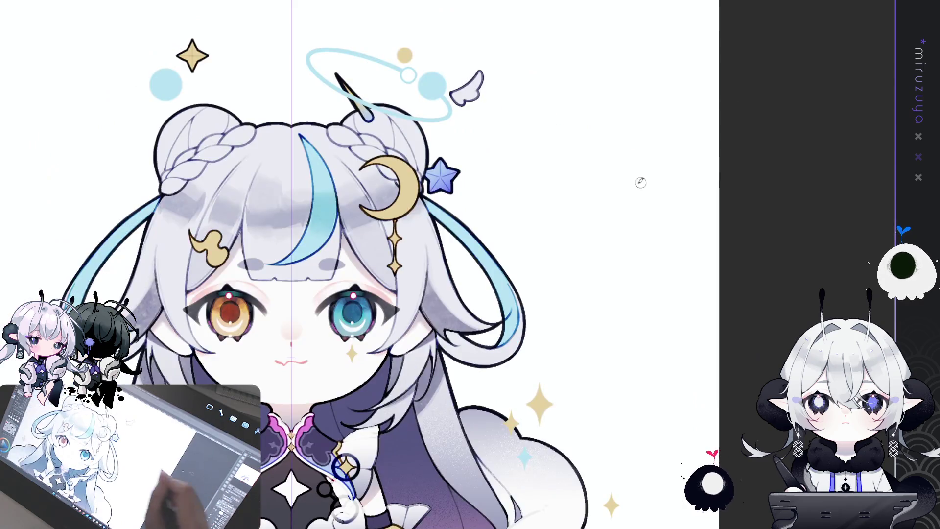
pyautogui.moveTo(569, 300); pyautogui.dragTo(503, 323)
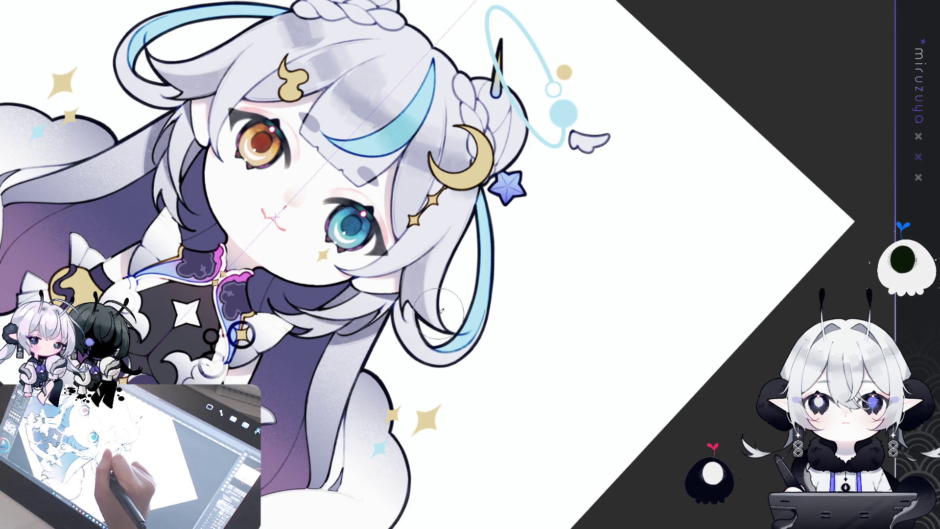
pyautogui.press('Home')
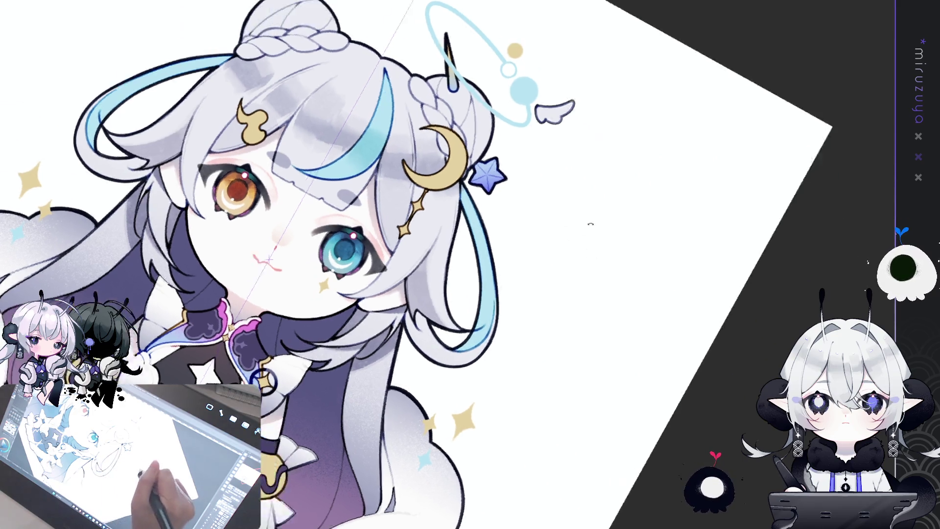
pyautogui.moveTo(571, 179); pyautogui.dragTo(659, 253)
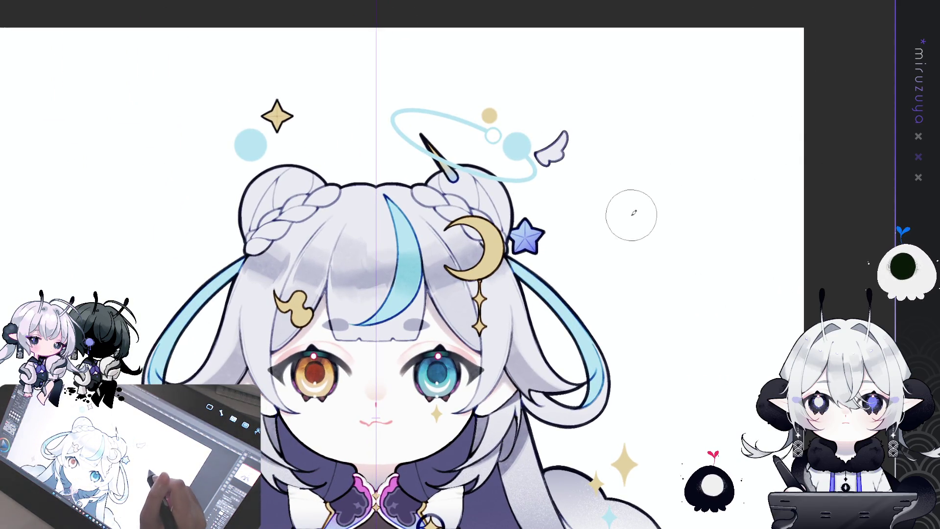
# Pan down to the outfit, then tilt and enlarge the view of the character.
pyautogui.moveTo(632, 214); pyautogui.dragTo(610, 100)
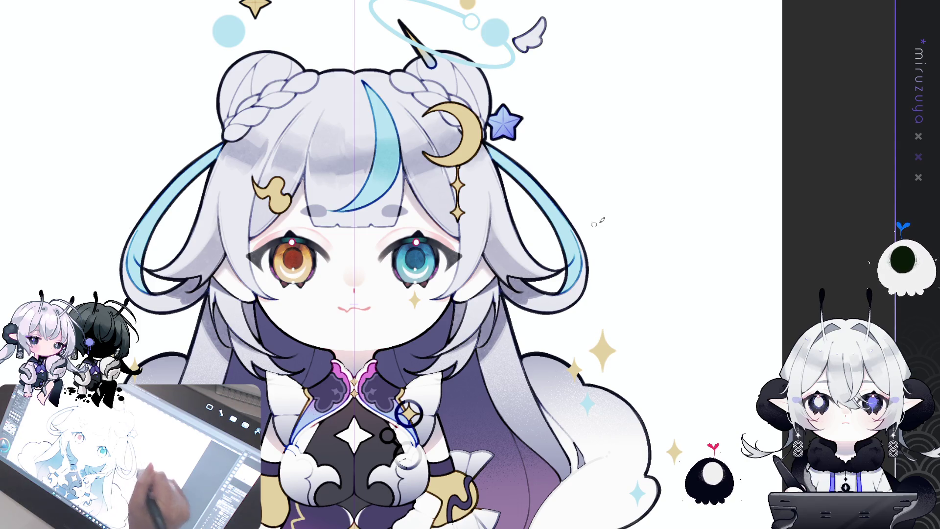
pyautogui.moveTo(590, 225)
pyautogui.mouseDown()
pyautogui.moveTo(622, 390)
pyautogui.moveTo(598, 351)
pyautogui.mouseUp()
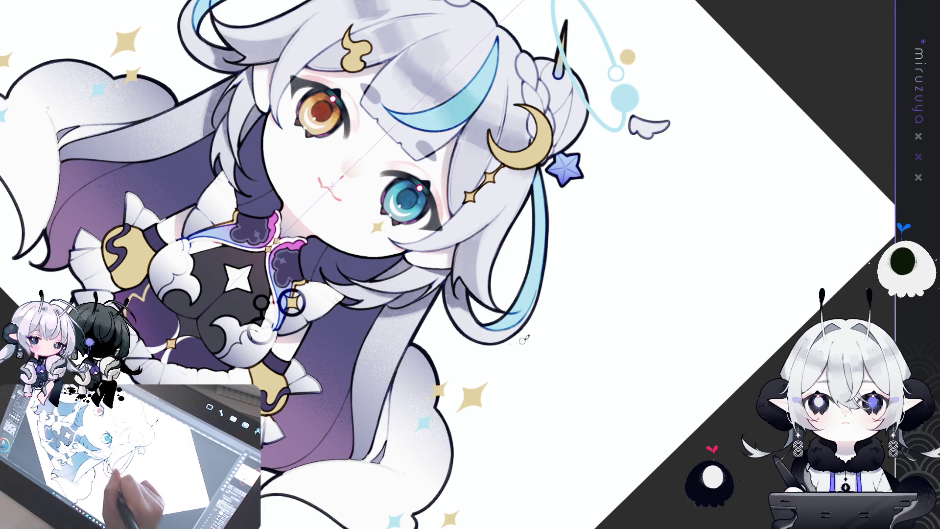
# Reset the canvas rotation so the character faces front, upright and centred.
pyautogui.hotkey('ctrl', '0')
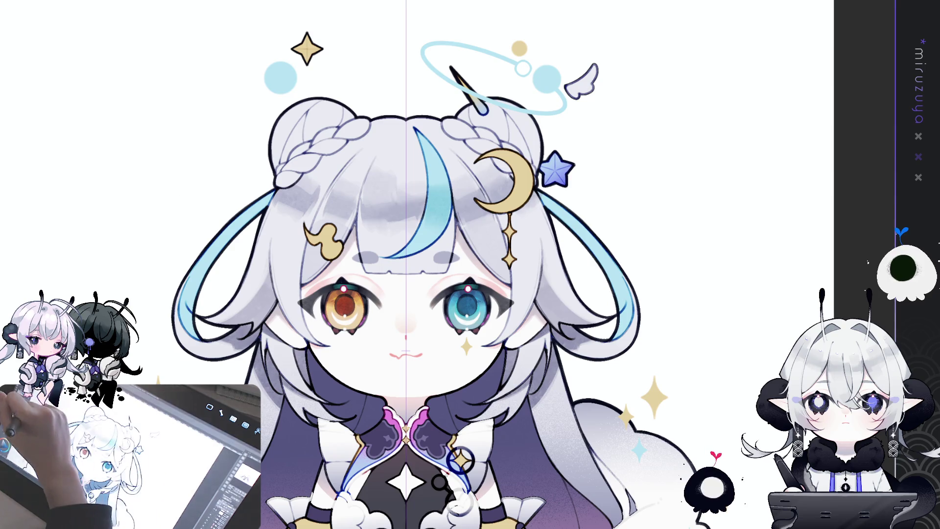
# Tilt and zoom the view about 35° onto the face and recentre it.
pyautogui.moveTo(455, 323); pyautogui.dragTo(427, 298)
pyautogui.moveTo(495, 342); pyautogui.dragTo(552, 311)
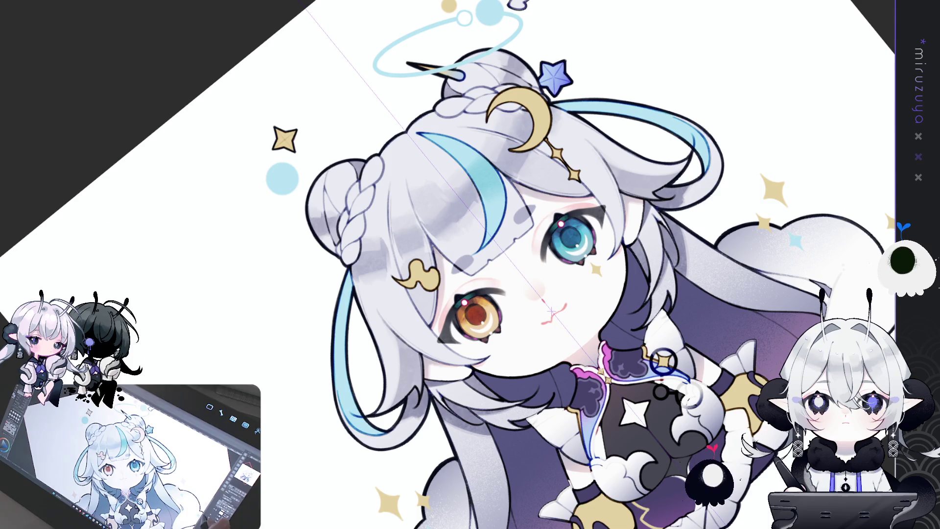
# Straighten the view and shade the left hair bun in soft grey, mirrored by the symmetry ruler.
pyautogui.hotkey('ctrl', '0')
pyautogui.scroll(2, 470, 265)
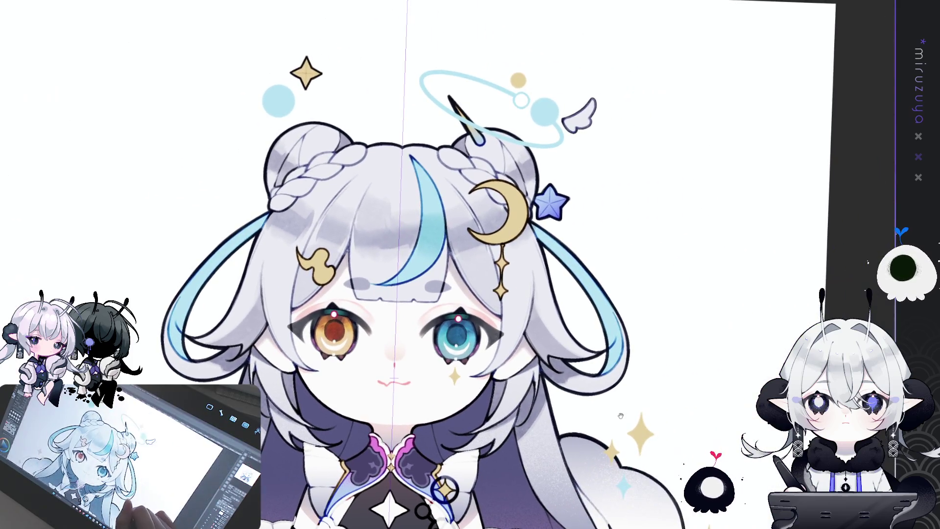
pyautogui.moveTo(28, 199); pyautogui.dragTo(8, 207)
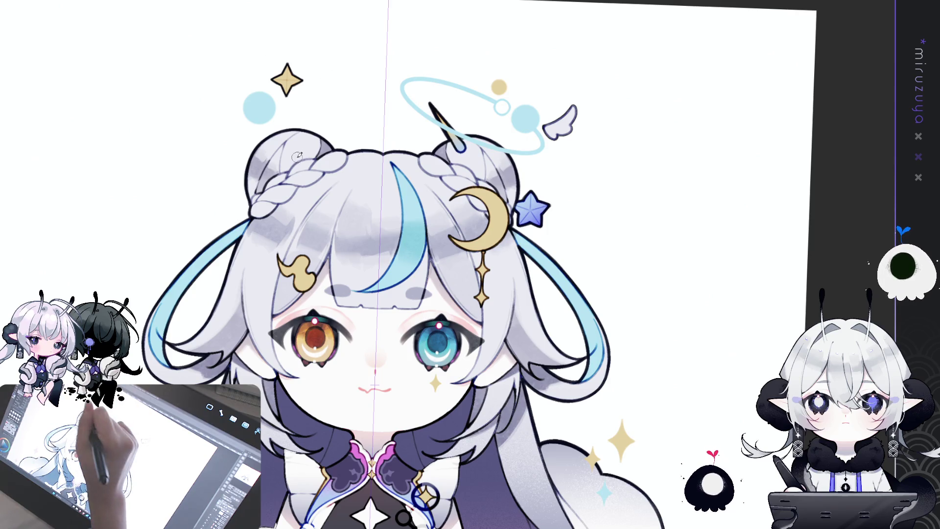
pyautogui.moveTo(295, 154); pyautogui.dragTo(300, 146)
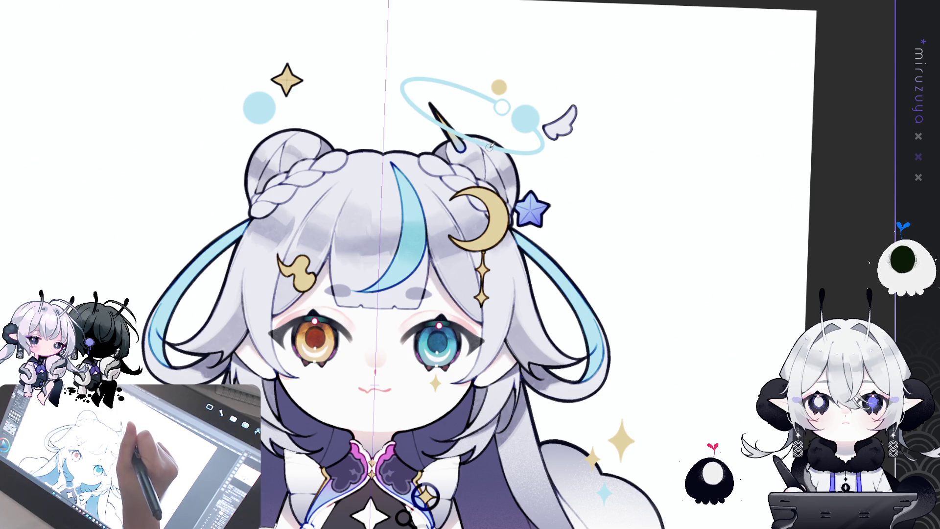
pyautogui.moveTo(491, 145)
pyautogui.mouseDown()
pyautogui.moveTo(576, 173)
pyautogui.moveTo(482, 153)
pyautogui.mouseUp()
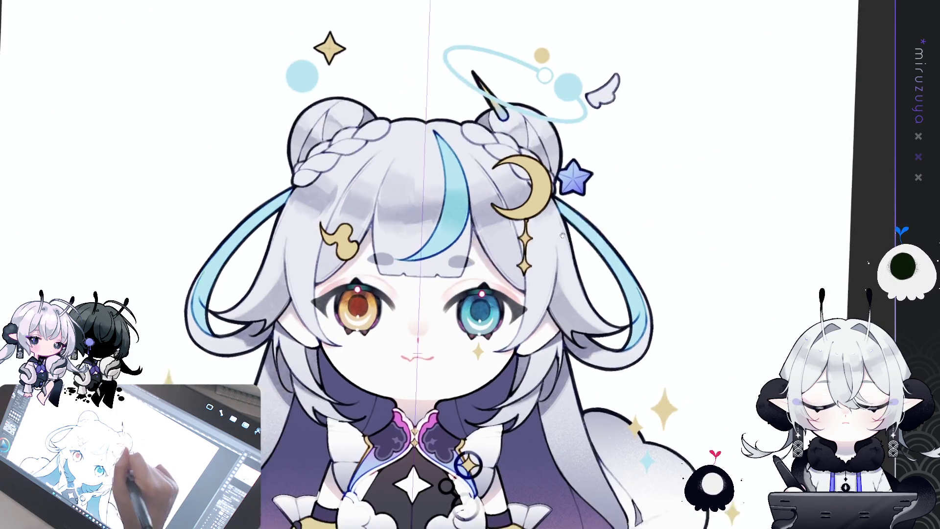
# Pan the canvas to reframe the view around the head.
pyautogui.moveTo(539, 192)
pyautogui.mouseDown()
pyautogui.moveTo(613, 134)
pyautogui.moveTo(484, 356)
pyautogui.mouseUp()
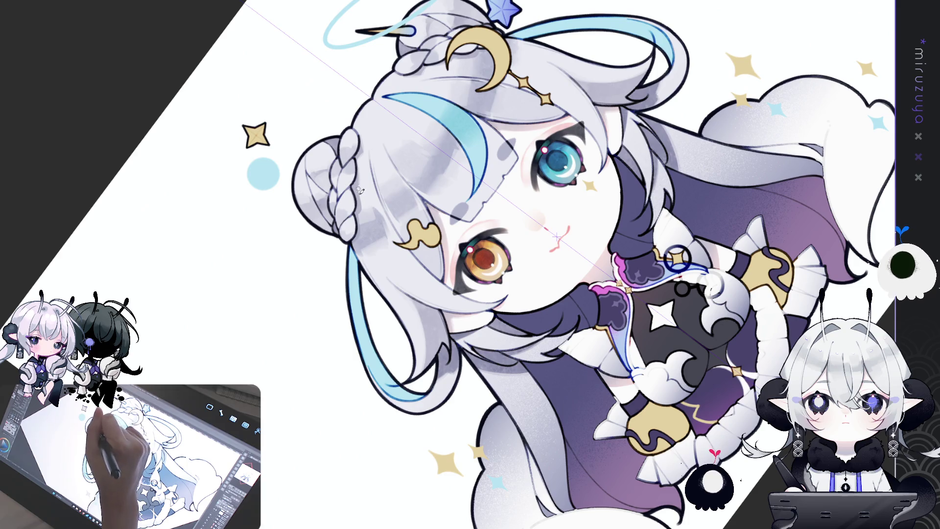
# Recentre the illustration and undo the last tweak to the mouth and shading.
pyautogui.moveTo(360, 189); pyautogui.dragTo(544, 279)
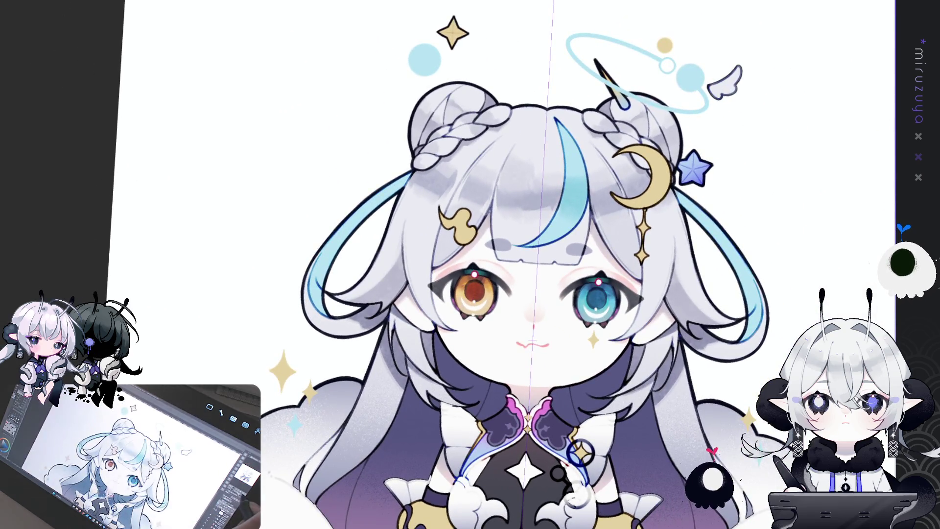
pyautogui.moveTo(847, 201); pyautogui.dragTo(707, 187)
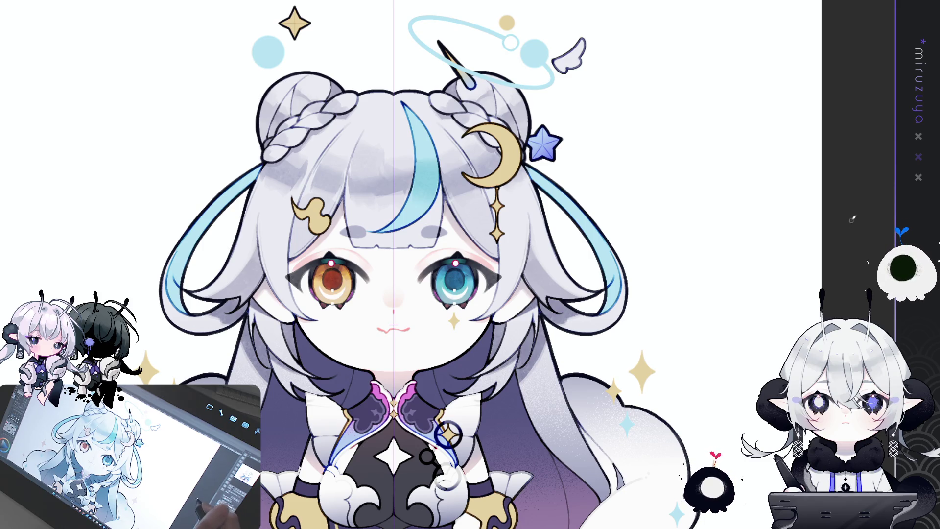
pyautogui.moveTo(684, 351)
pyautogui.mouseDown()
pyautogui.moveTo(660, 277)
pyautogui.moveTo(693, 292)
pyautogui.mouseUp()
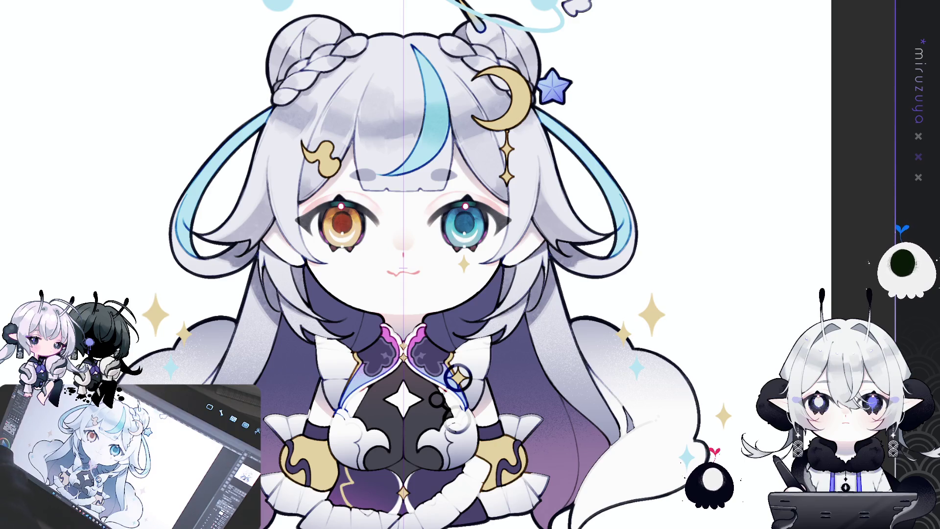
pyautogui.scroll(-3, 470, 265)
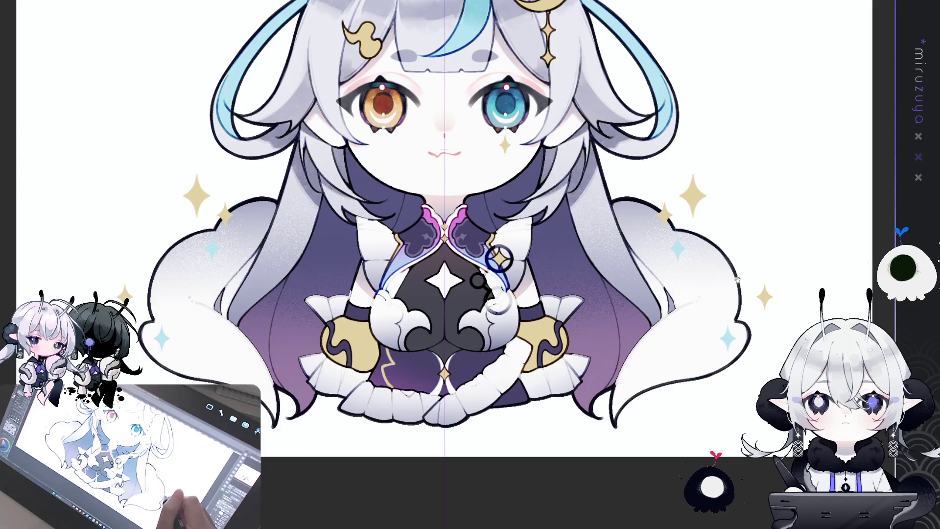
pyautogui.scroll(2, 470, 265)
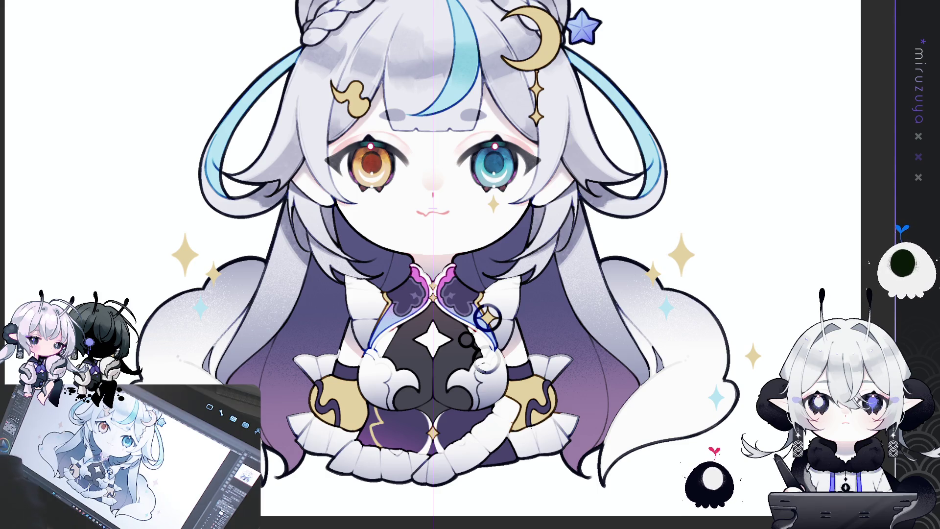
pyautogui.hotkey('ctrl', 'z')
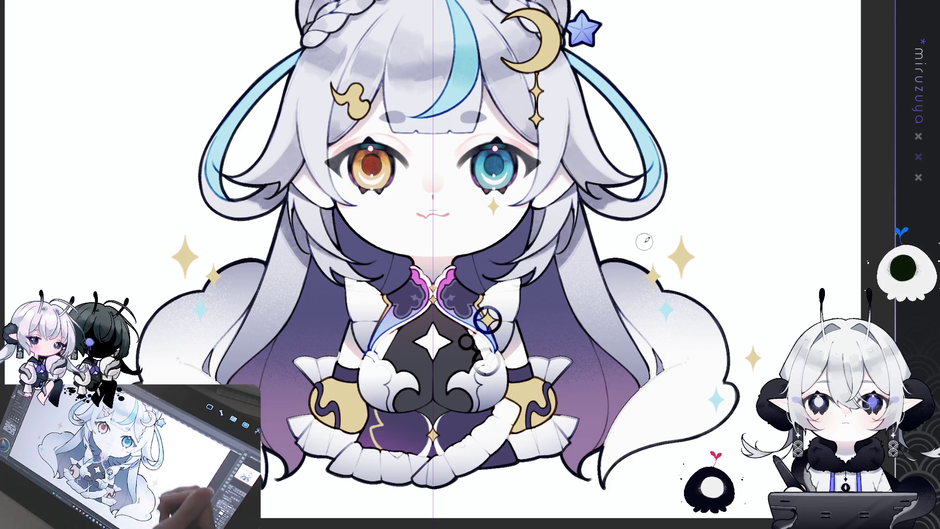
pyautogui.moveTo(692, 233)
pyautogui.mouseDown()
pyautogui.moveTo(709, 281)
pyautogui.moveTo(746, 241)
pyautogui.mouseUp()
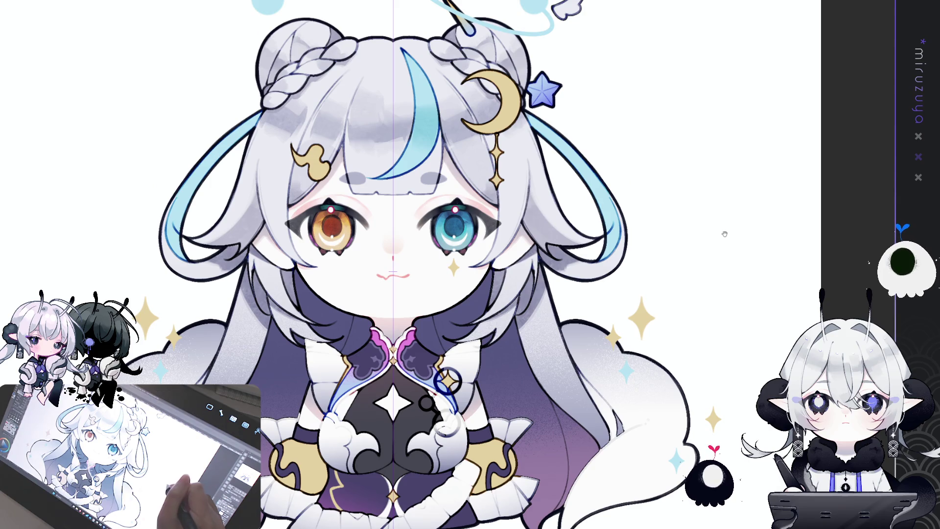
# Recentre the character in view and turn the canvas back upright.
pyautogui.moveTo(747, 241)
pyautogui.mouseDown()
pyautogui.moveTo(647, 274)
pyautogui.moveTo(634, 326)
pyautogui.mouseUp()
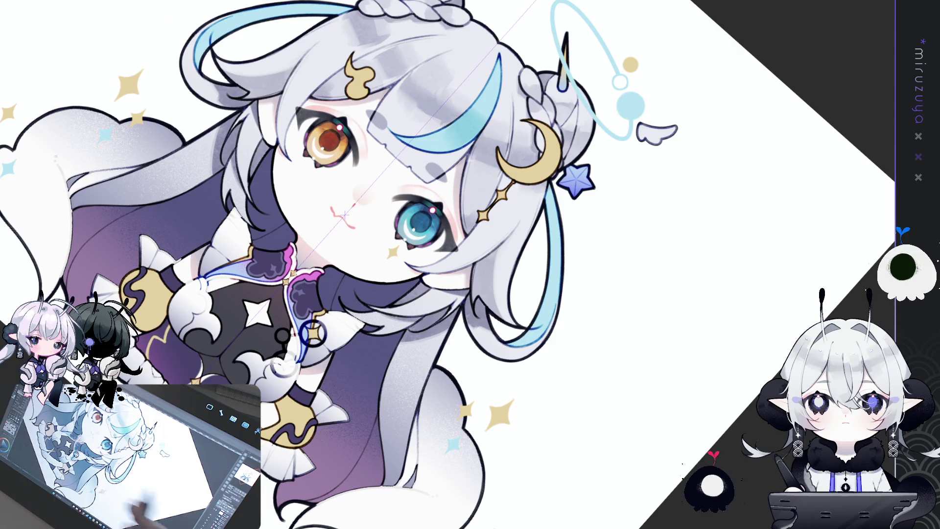
pyautogui.moveTo(653, 479); pyautogui.dragTo(632, 412)
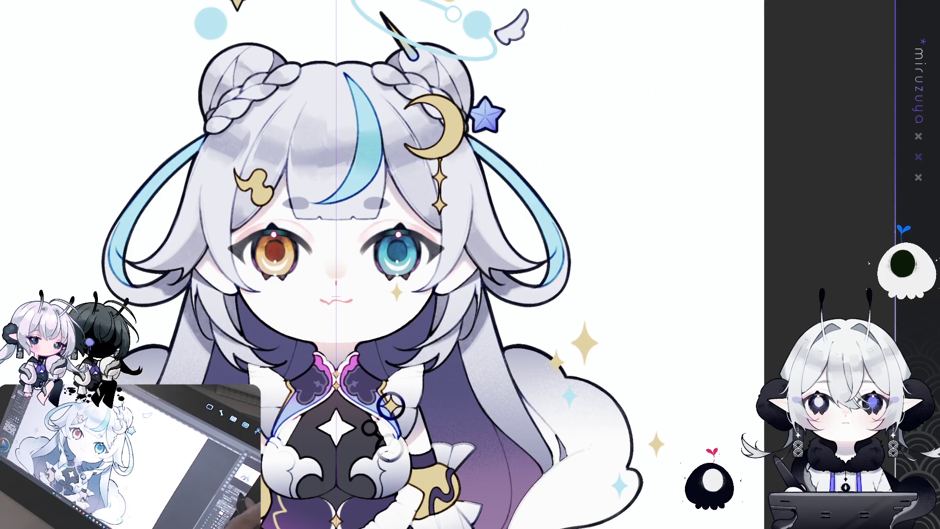
pyautogui.scroll(3, 367, 265)
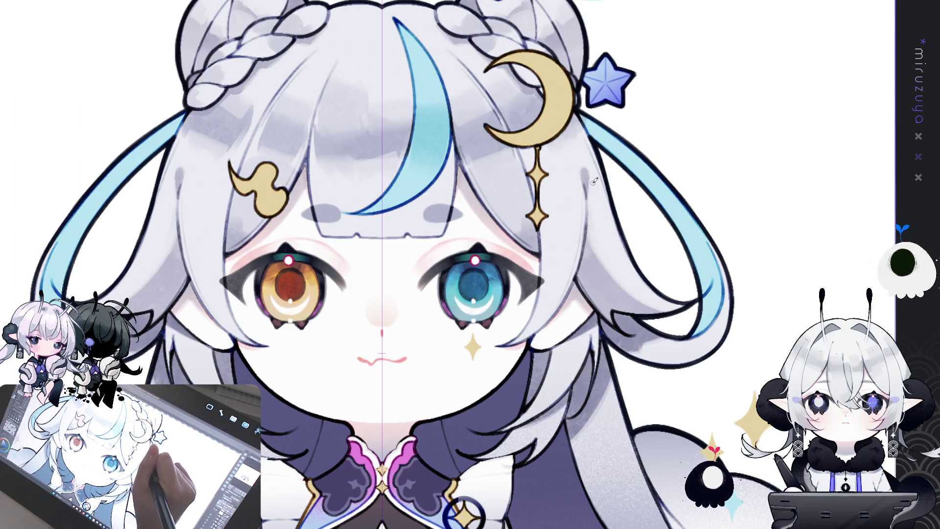
# Pan the close-up so the girl's face sits slightly further left in view.
pyautogui.moveTo(591, 197); pyautogui.dragTo(540, 216)
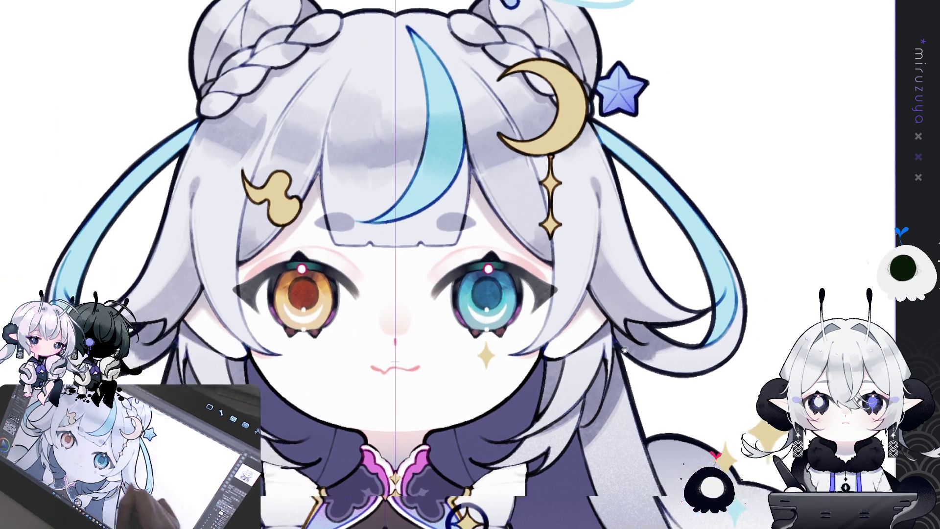
# Pan around the face and collar, then nudge the full illustration up and right in view.
pyautogui.moveTo(802, 230); pyautogui.dragTo(858, 228)
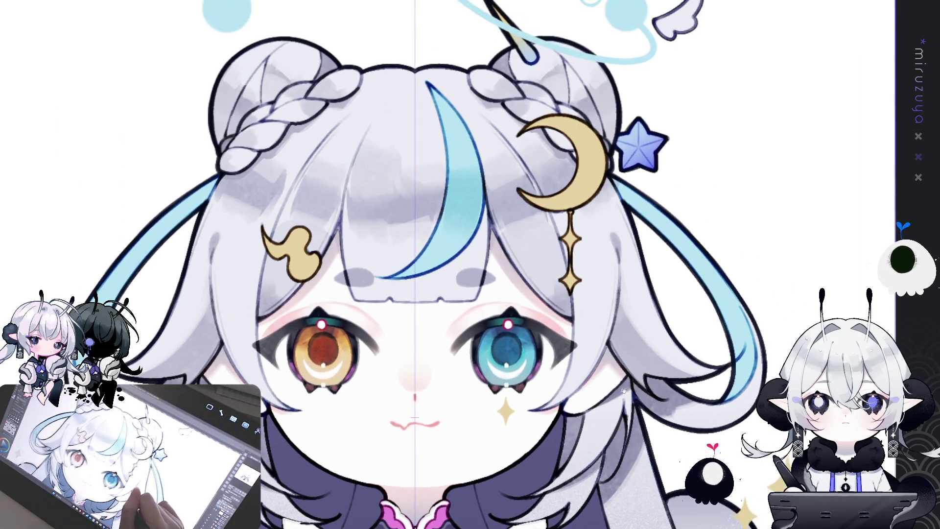
pyautogui.moveTo(496, 528)
pyautogui.mouseDown()
pyautogui.moveTo(518, 417)
pyautogui.moveTo(496, 489)
pyautogui.mouseUp()
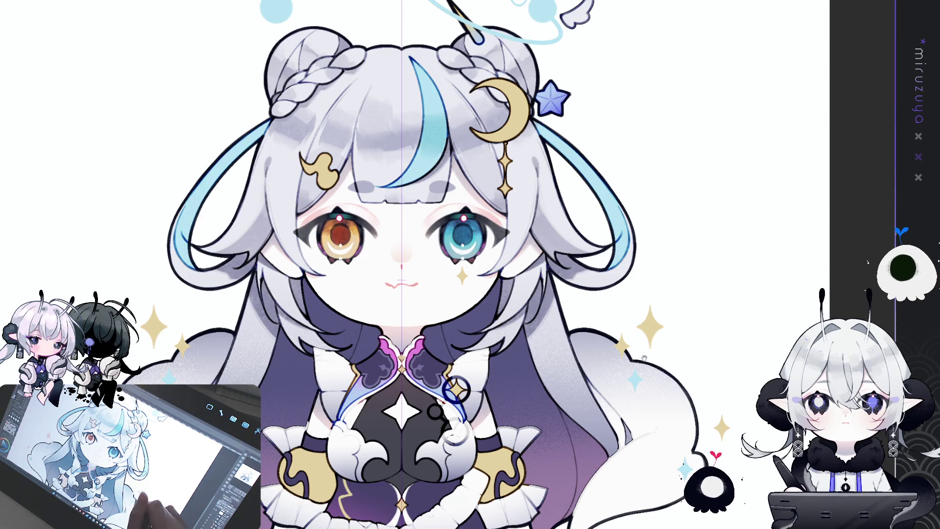
pyautogui.moveTo(662, 354); pyautogui.dragTo(679, 335)
pyautogui.scroll(-3, 644, 357)
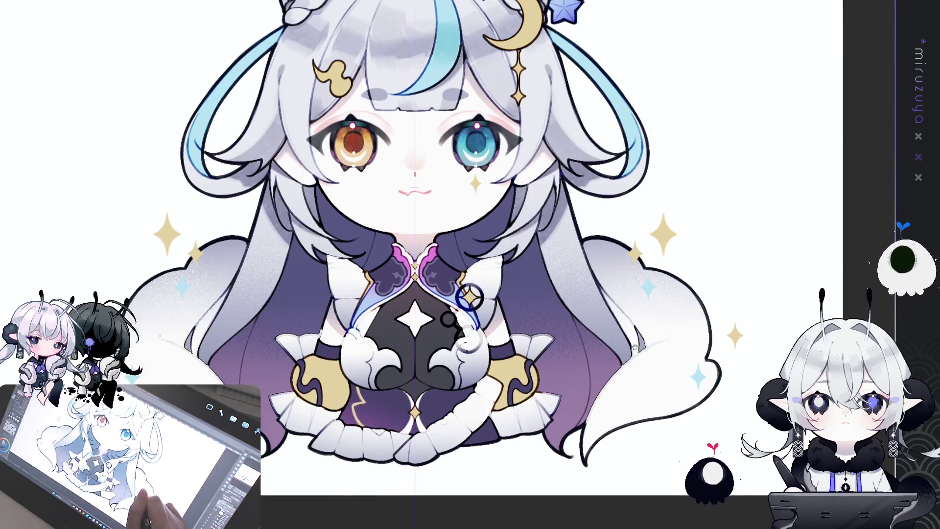
pyautogui.scroll(1, 645, 358)
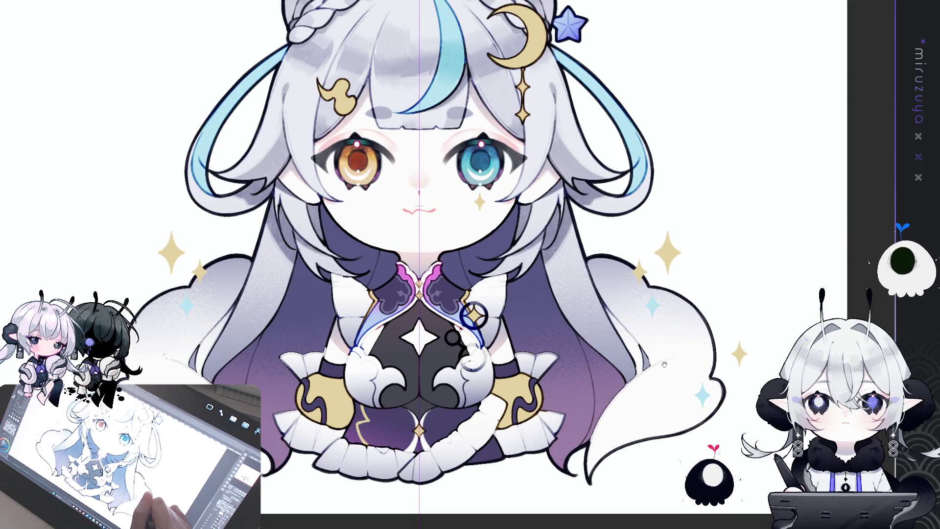
pyautogui.scroll(3, 663, 364)
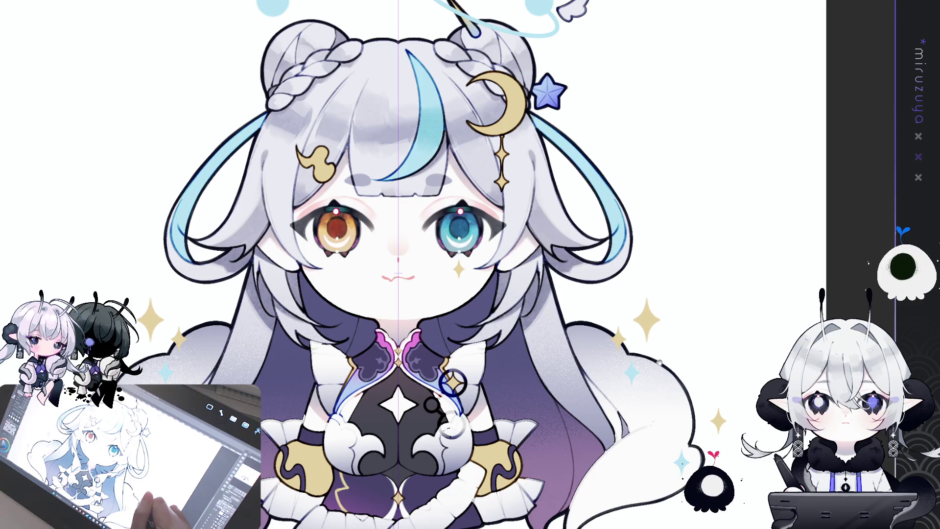
pyautogui.moveTo(660, 366); pyautogui.dragTo(550, 297)
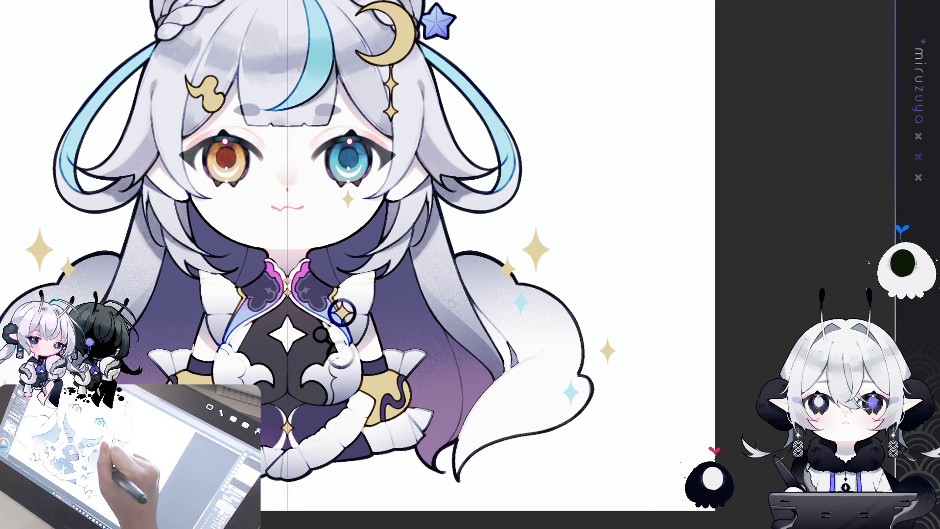
pyautogui.moveTo(472, 329); pyautogui.dragTo(497, 382)
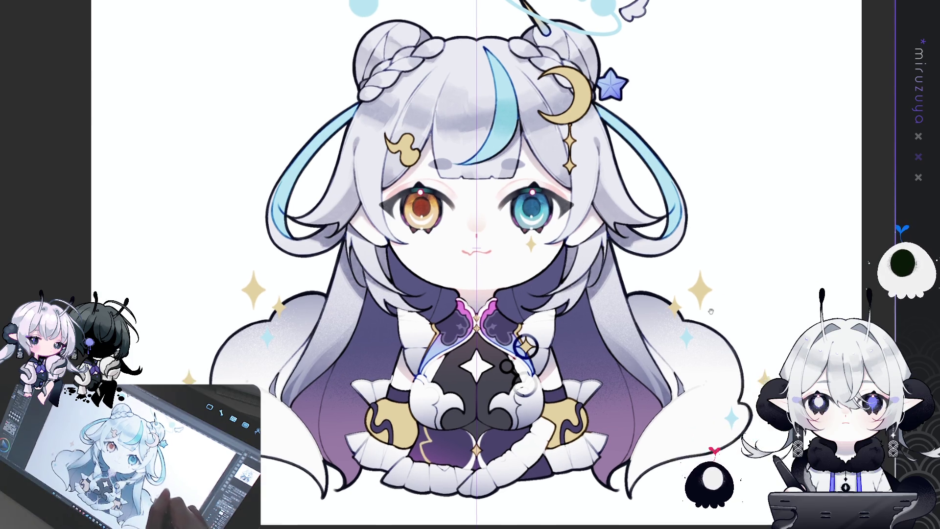
# Pan so the bottom edge of the canvas and lower hair strands come into view.
pyautogui.moveTo(846, 235); pyautogui.dragTo(806, 213)
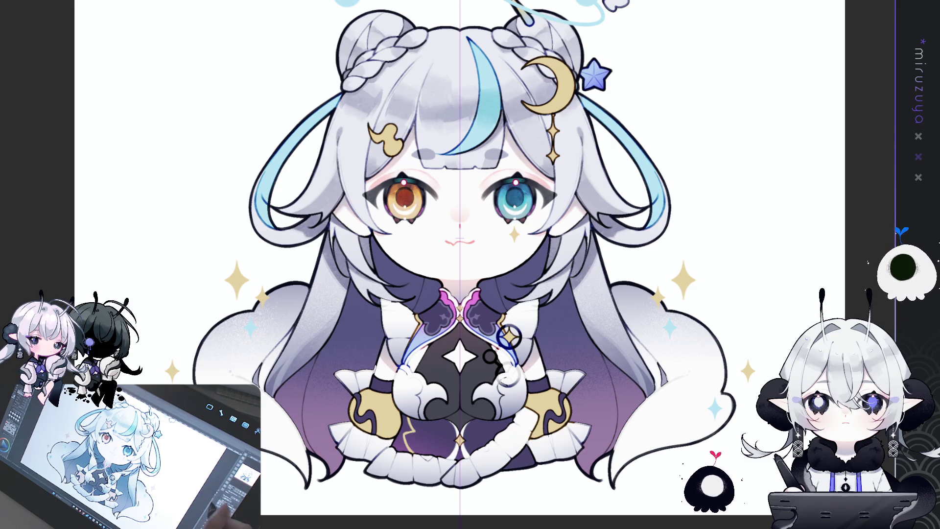
# Pan across the face and chest, zoom out then back in to centre the whole character with halo and wing.
pyautogui.moveTo(801, 290)
pyautogui.mouseDown()
pyautogui.moveTo(762, 297)
pyautogui.moveTo(729, 287)
pyautogui.mouseUp()
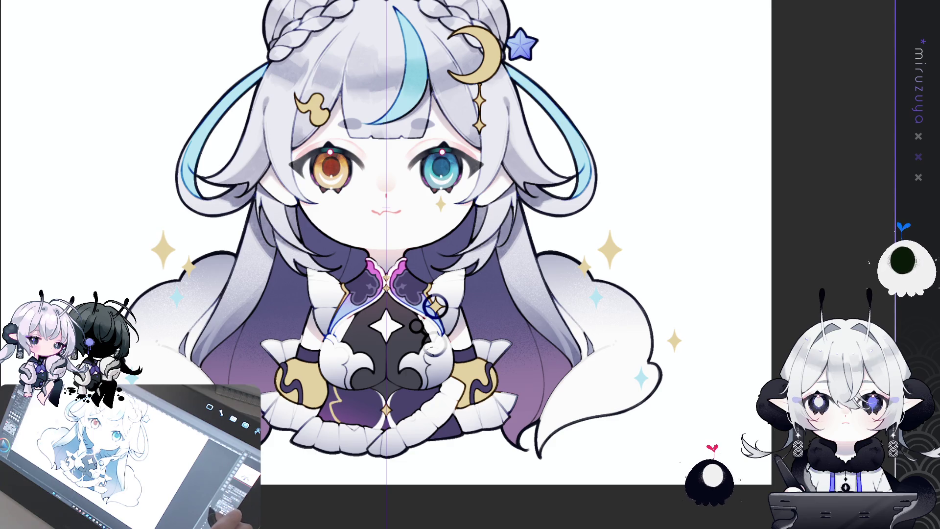
pyautogui.moveTo(753, 249); pyautogui.dragTo(769, 248)
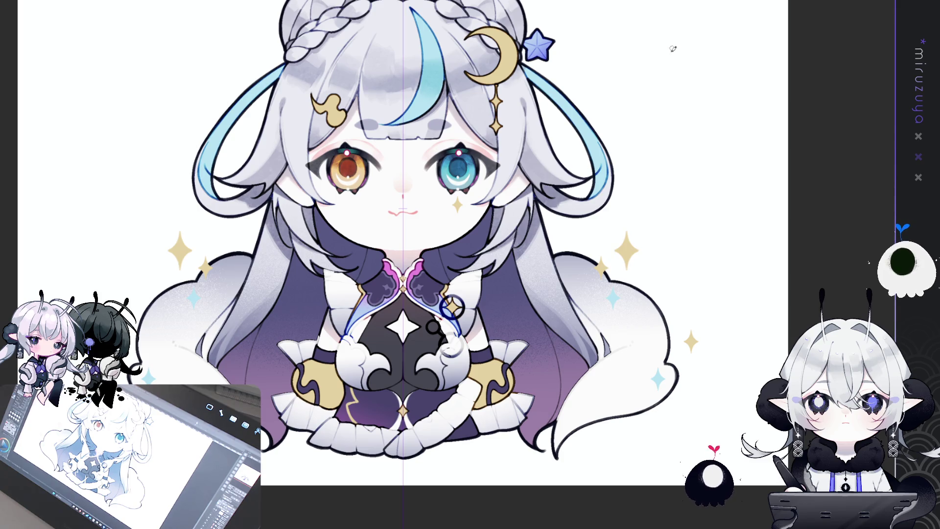
pyautogui.hotkey('ctrl', '-')
pyautogui.hotkey('ctrl', '+')
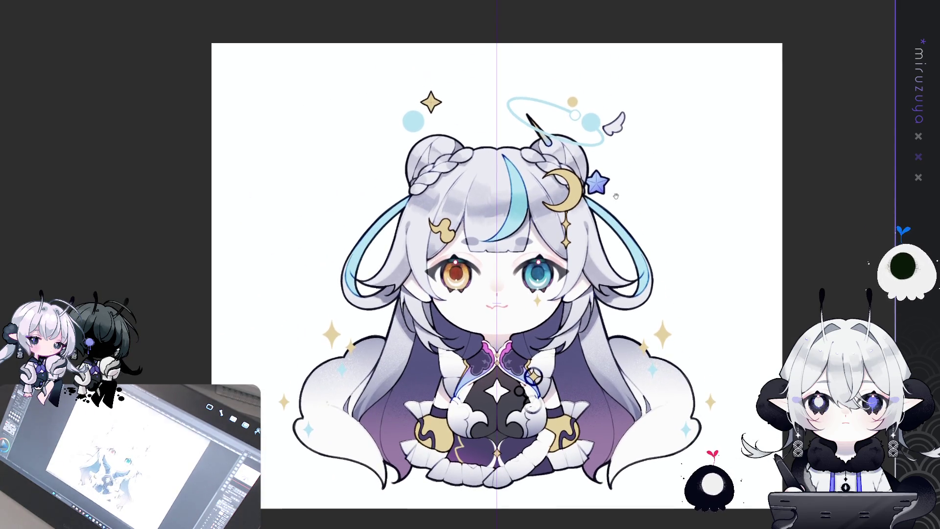
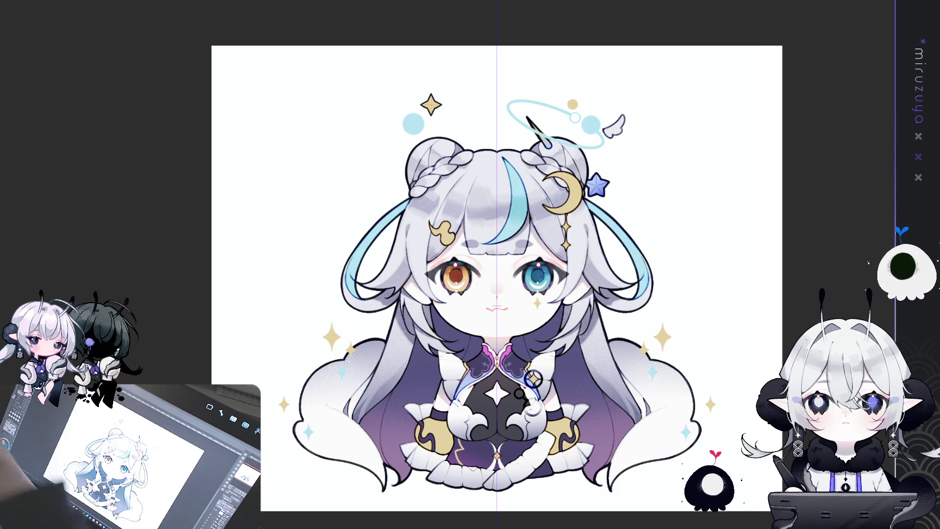
pyautogui.scroll(2, 448, 260)
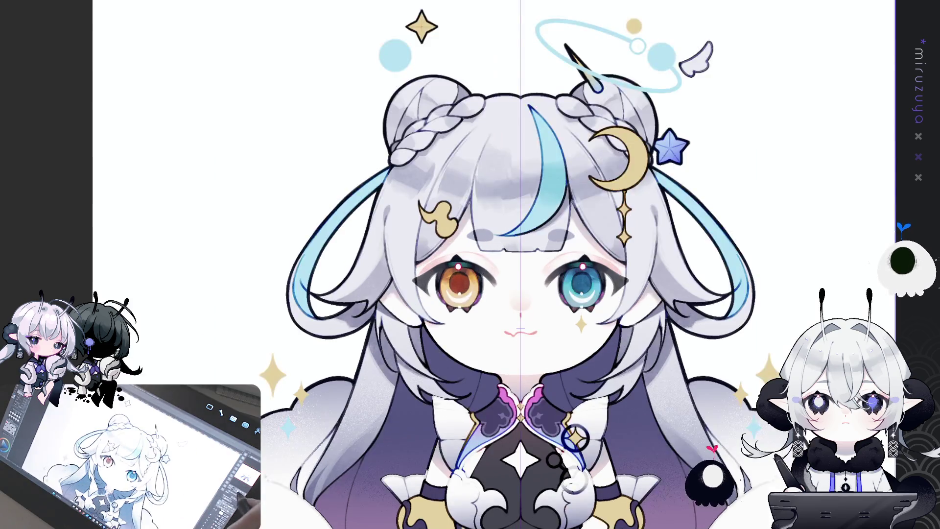
pyautogui.scroll(-2, 471, 265)
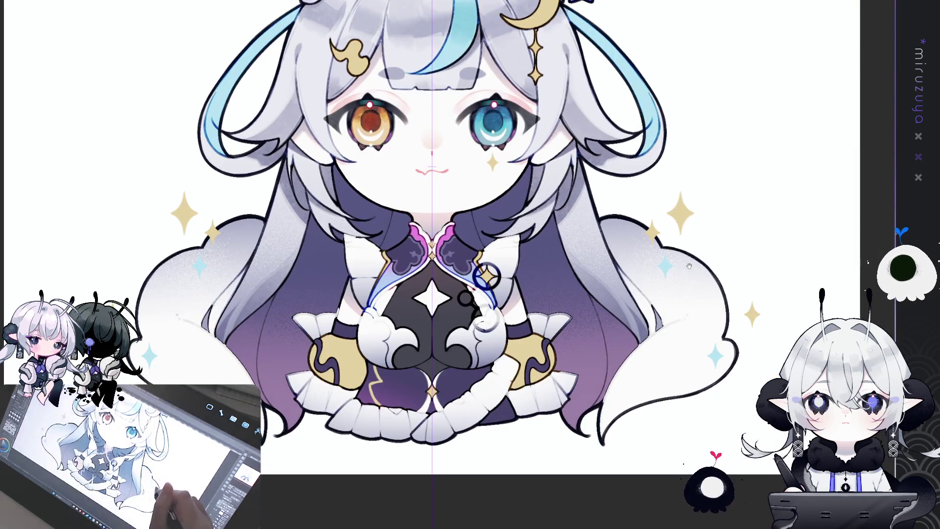
pyautogui.scroll(2, 470, 264)
# Rotate the canvas view about 40° to inspect the finished chibi face at an angle.
pyautogui.press('^')
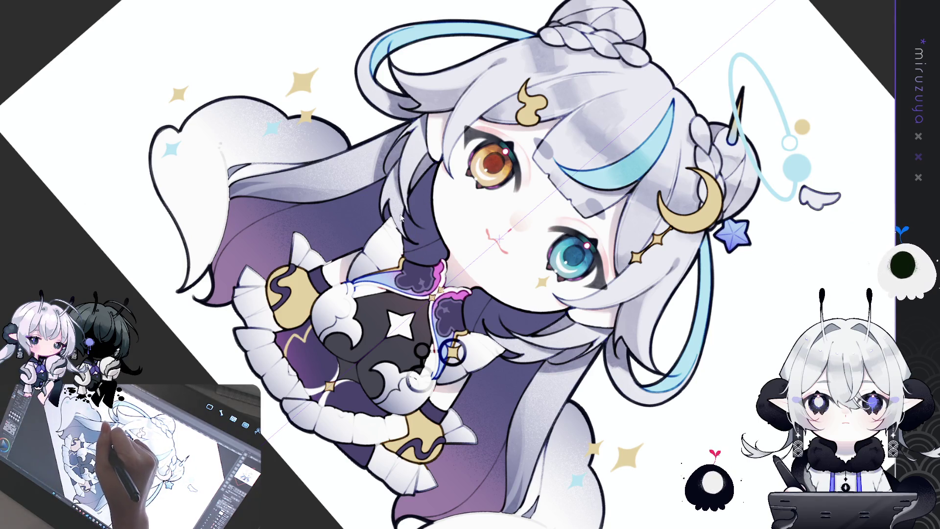
# Reset the canvas rotation to upright and review the halo, braided buns and star clip.
pyautogui.hotkey('ctrl', '0')
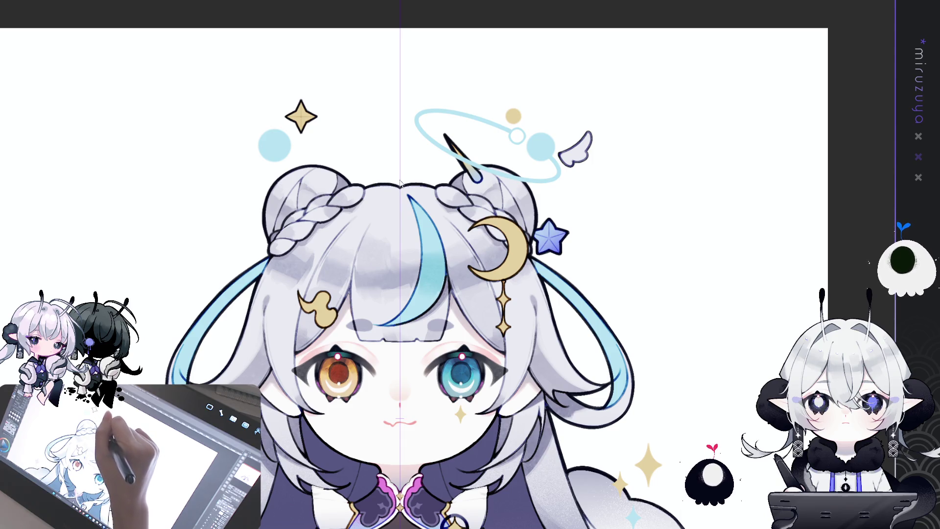
pyautogui.scroll(-2, 403, 178)
pyautogui.scroll(-2, 746, 300)
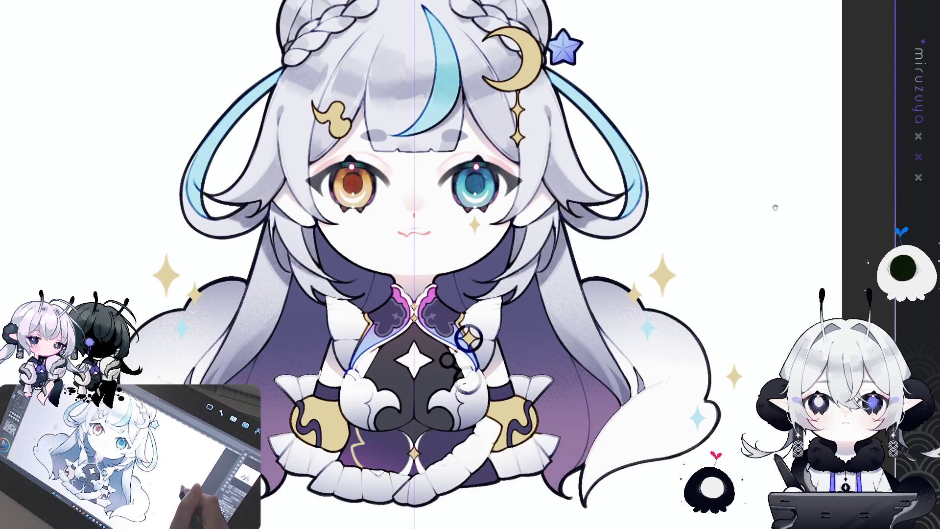